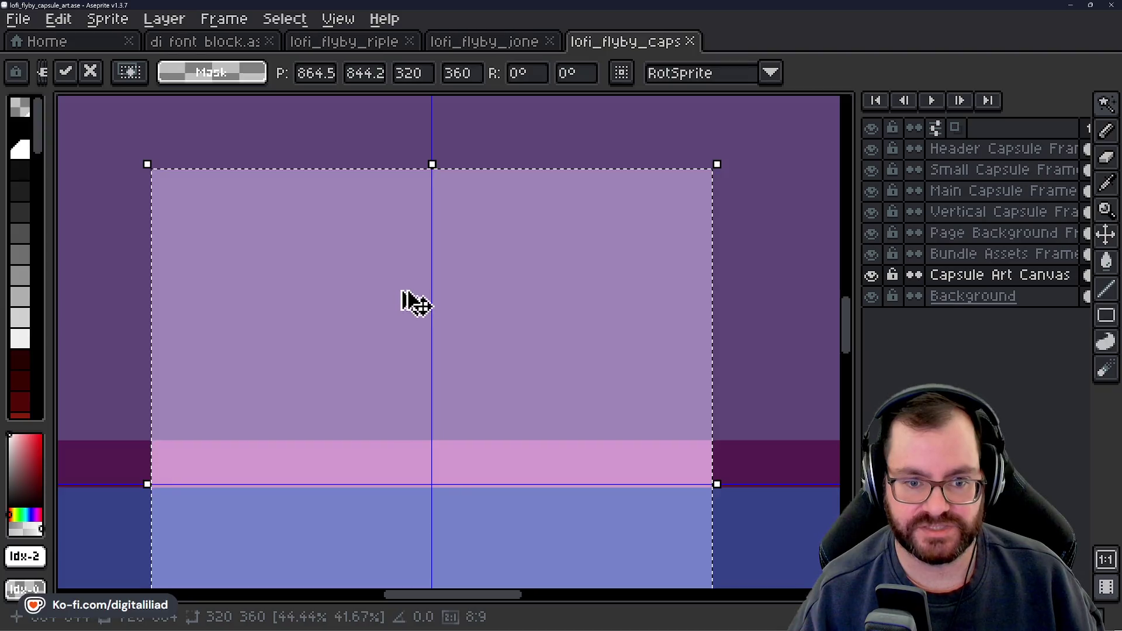
# Step: Pan and zoom around the canvas to inspect the 320×360 block's bottom edge
pyautogui.moveTo(496, 298)
pyautogui.mouseDown()
pyautogui.moveTo(490, 247)
pyautogui.moveTo(506, 210)
pyautogui.moveTo(518, 303)
pyautogui.mouseUp()
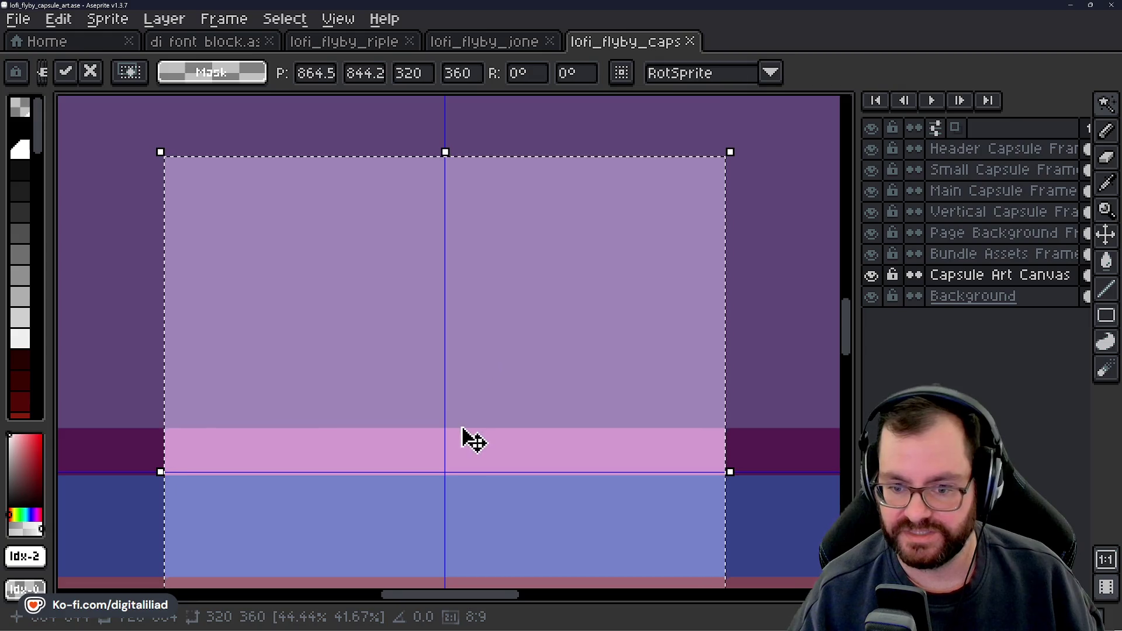
pyautogui.scroll(4, 514, 351)
pyautogui.scroll(-5, 678, 357)
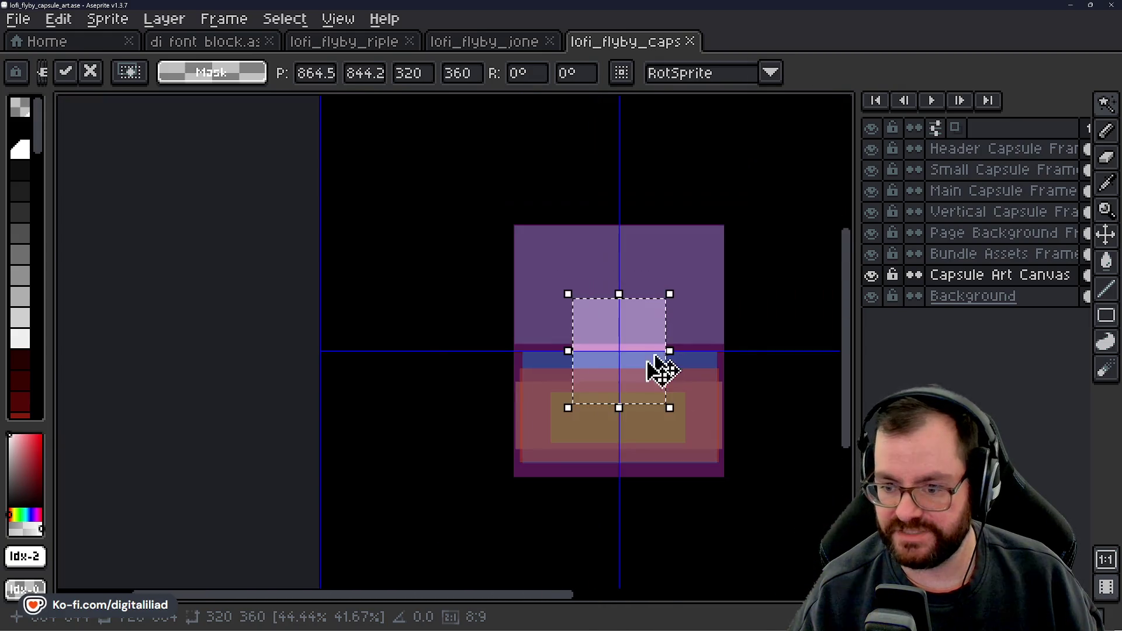
pyautogui.moveTo(569, 452); pyautogui.dragTo(540, 405)
pyautogui.scroll(4, 540, 405)
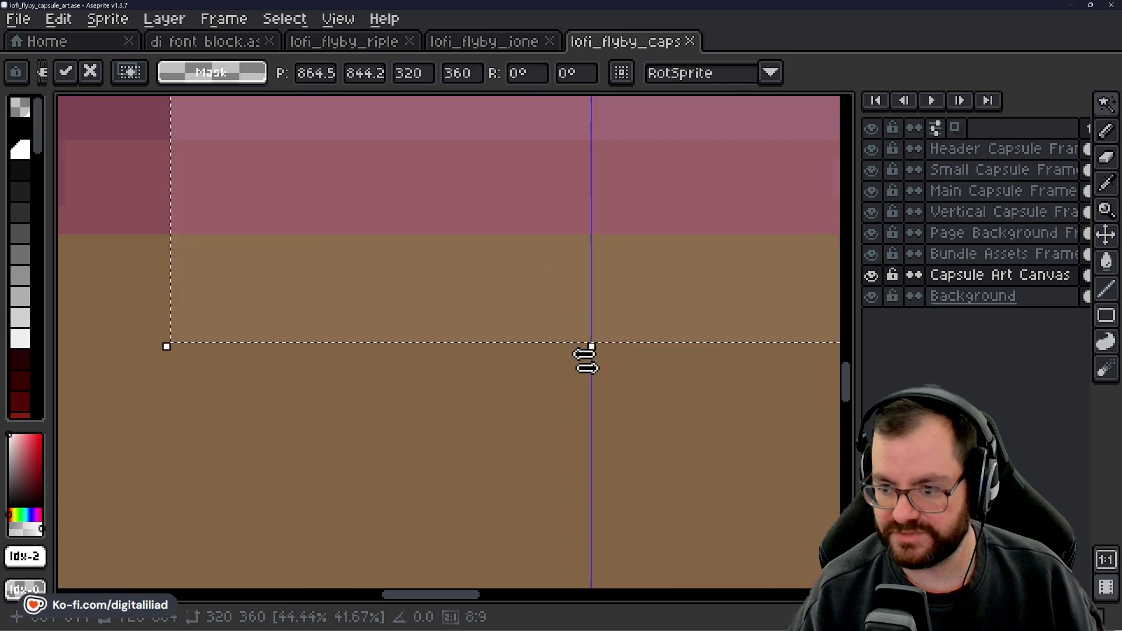
pyautogui.moveTo(626, 275); pyautogui.dragTo(600, 400)
pyautogui.scroll(-2, 605, 342)
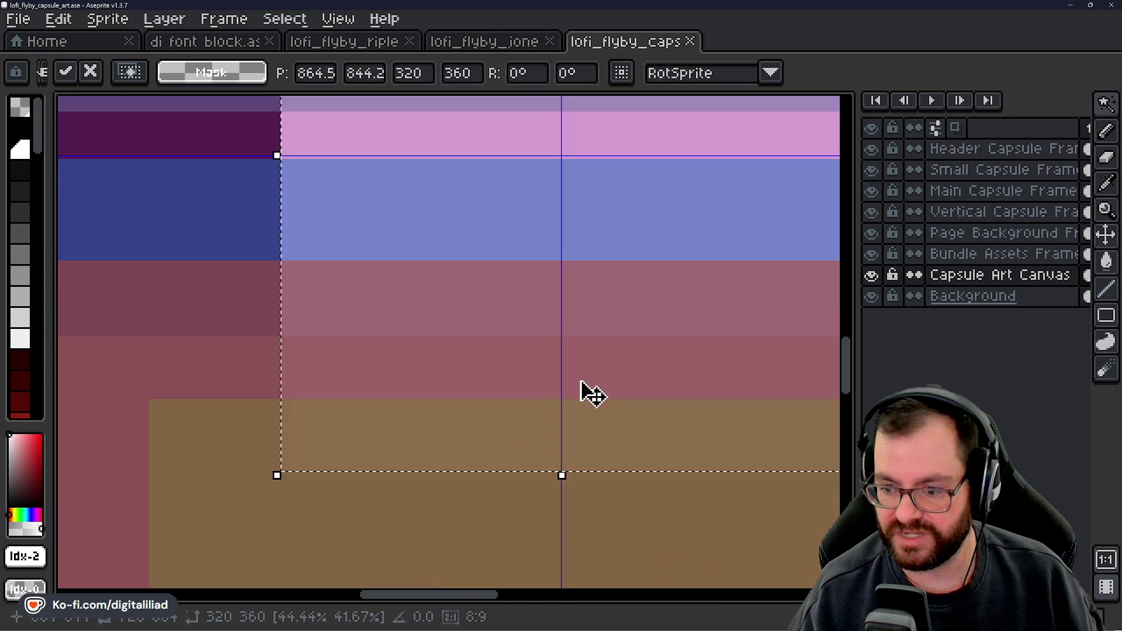
pyautogui.scroll(3, 581, 379)
pyautogui.scroll(3, 275, 257)
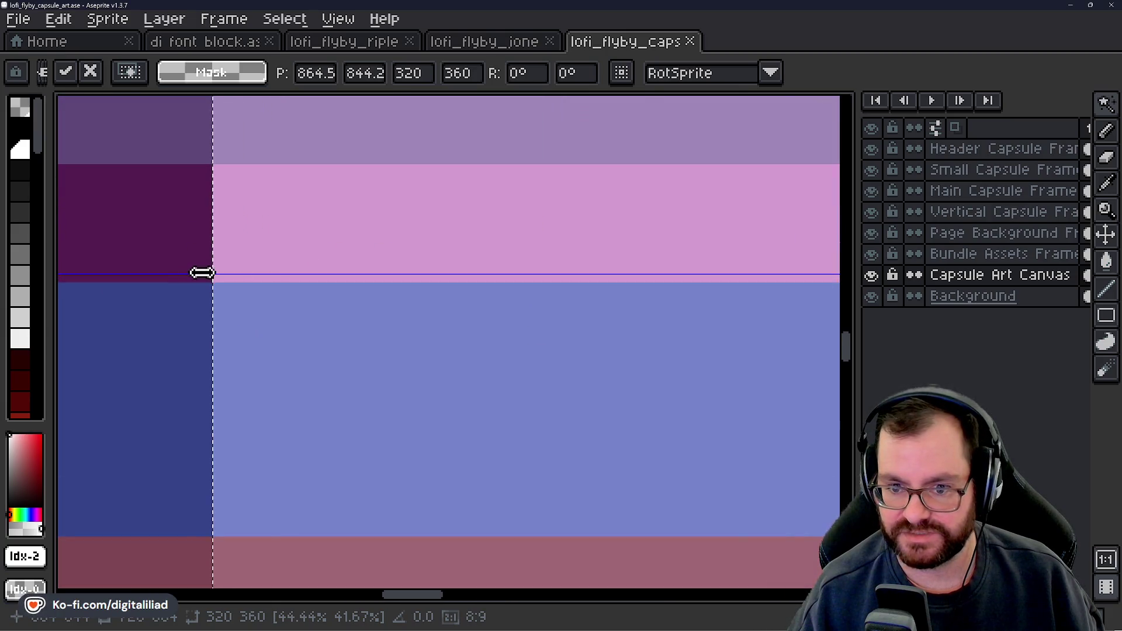
pyautogui.scroll(-3, 304, 343)
pyautogui.scroll(3, 446, 283)
pyautogui.scroll(2, 481, 253)
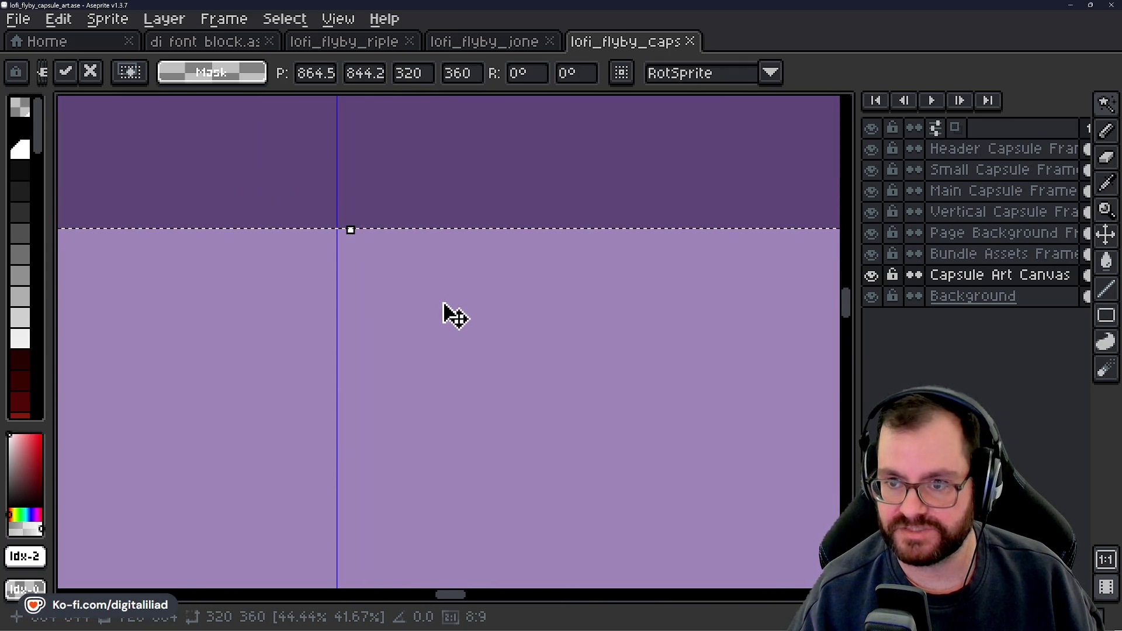
# Step: Set the block's position to 864, 844 and apply the move
pyautogui.click(336, 81)
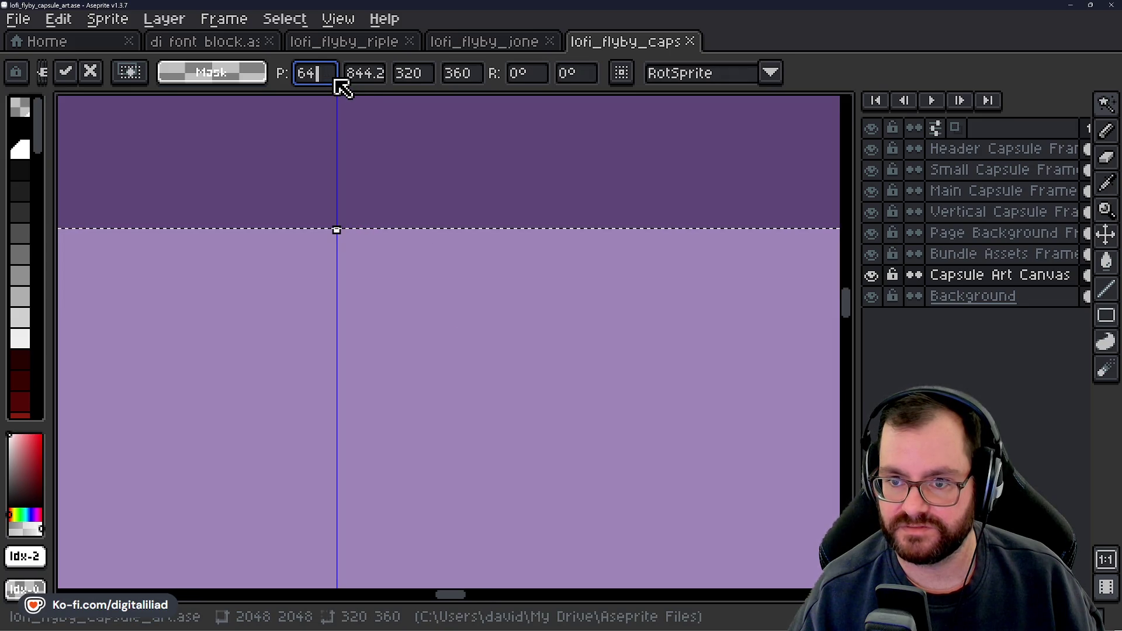
pyautogui.press('BackSpace')
pyautogui.press('BackSpace')
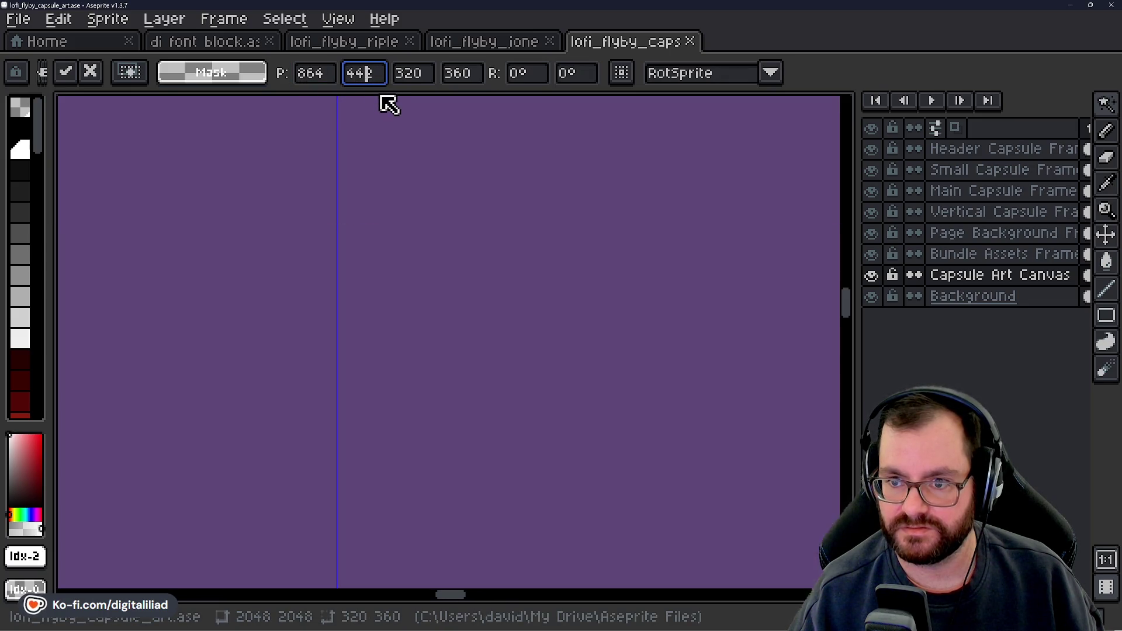
pyautogui.scroll(-3, 474, 246)
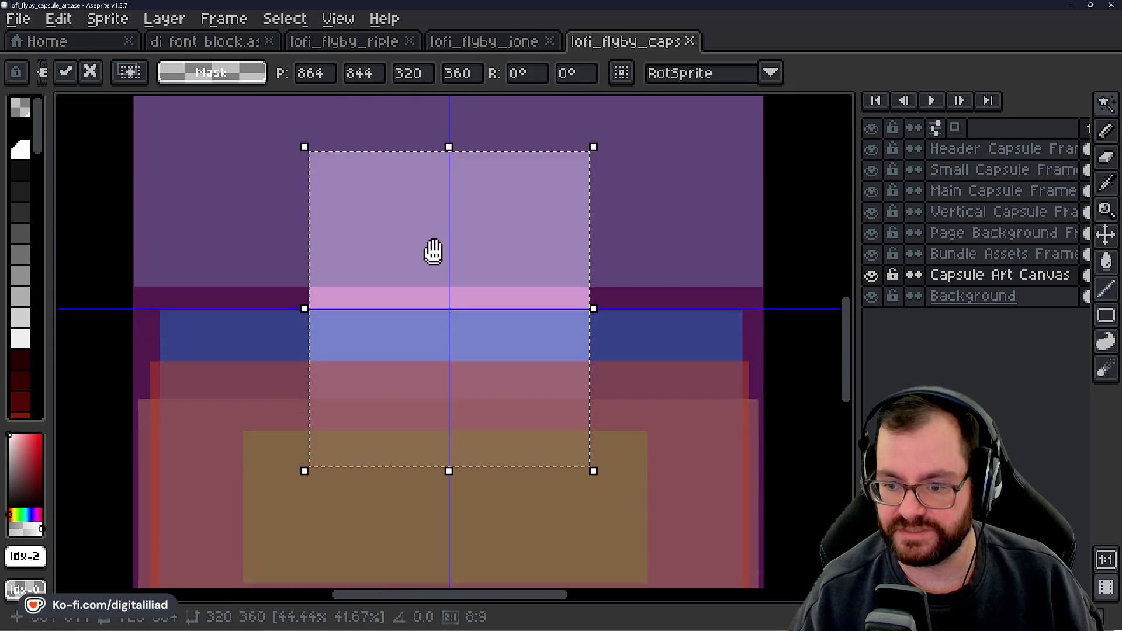
pyautogui.scroll(2, 433, 248)
pyautogui.scroll(-2, 376, 301)
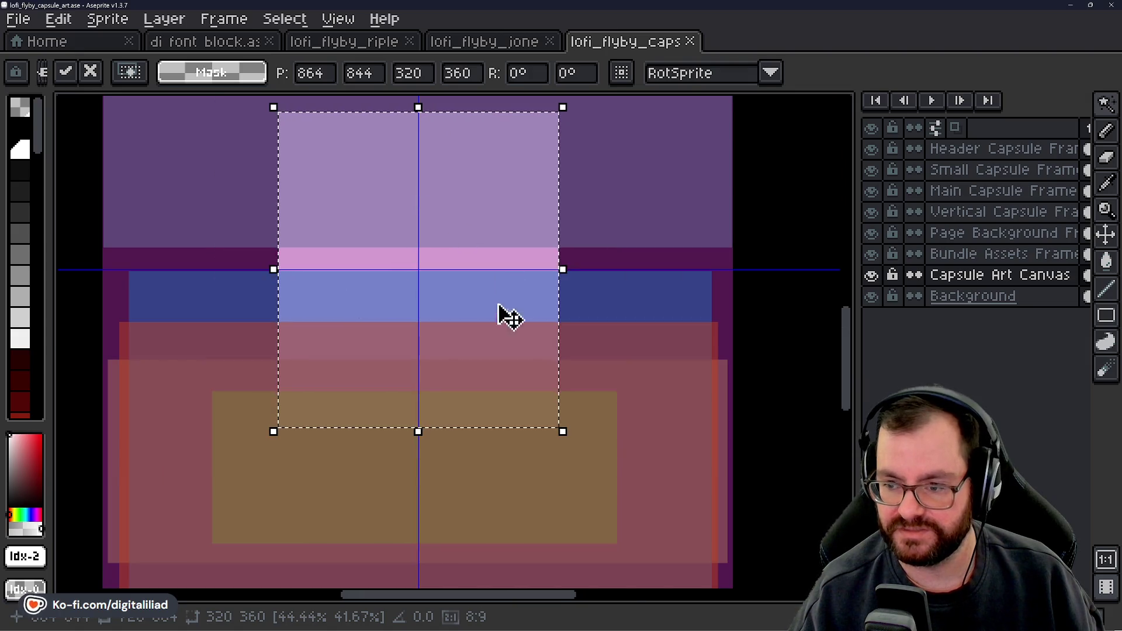
pyautogui.press('Return')
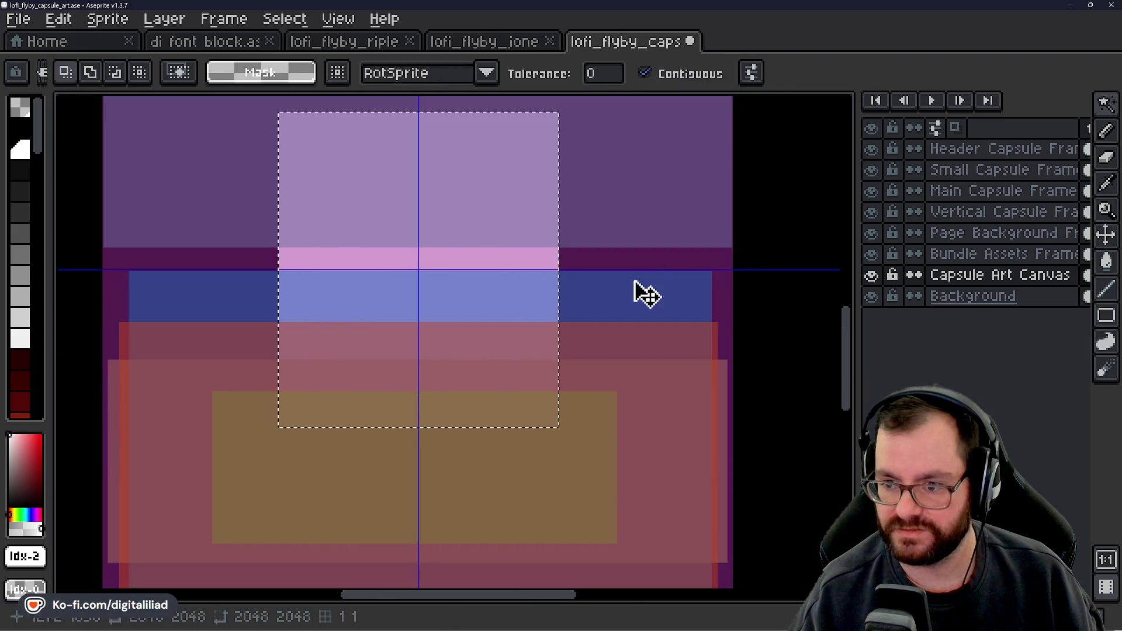
# Step: Switch to the Rectangular Marquee and clear the current selection
pyautogui.scroll(-3, 629, 295)
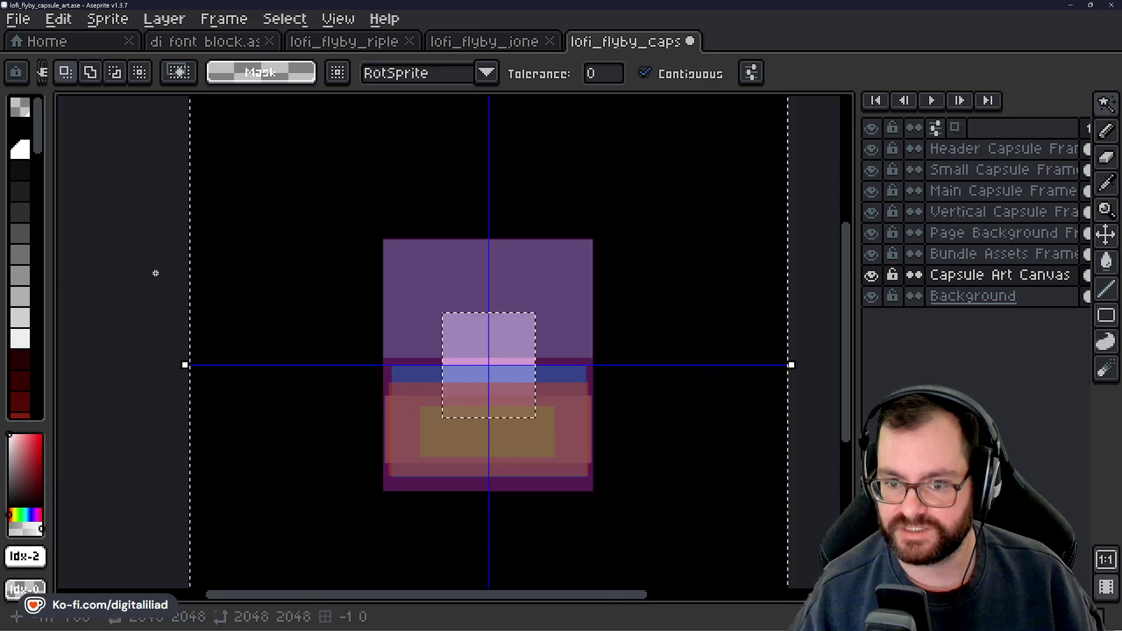
pyautogui.click(1097, 103)
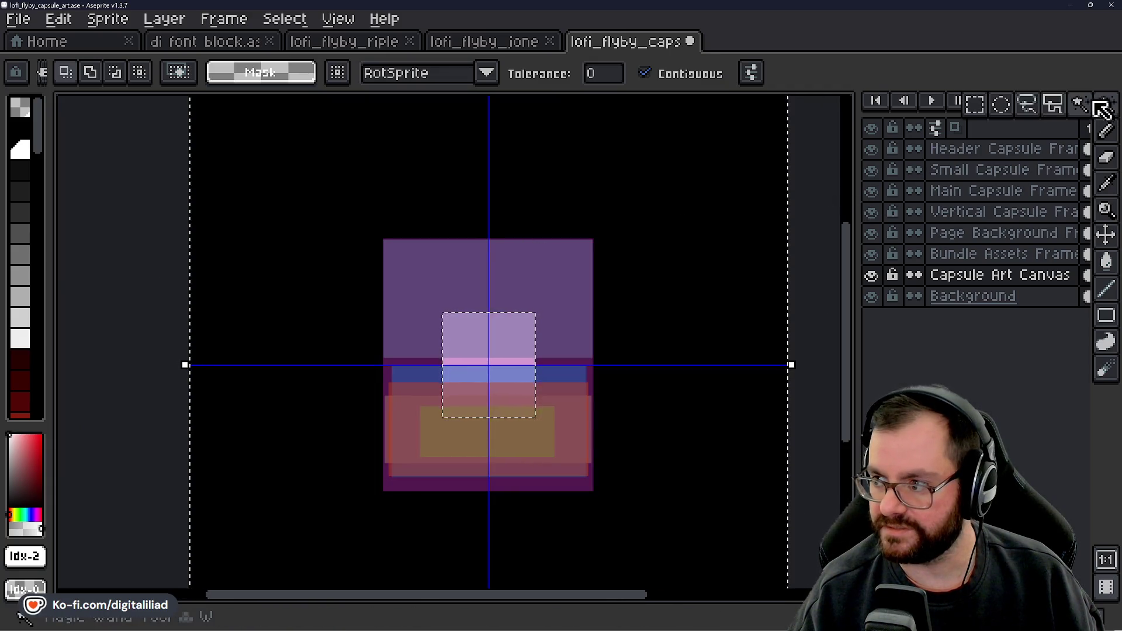
pyautogui.click(975, 104)
pyautogui.click(781, 343)
pyautogui.scroll(1, 468, 333)
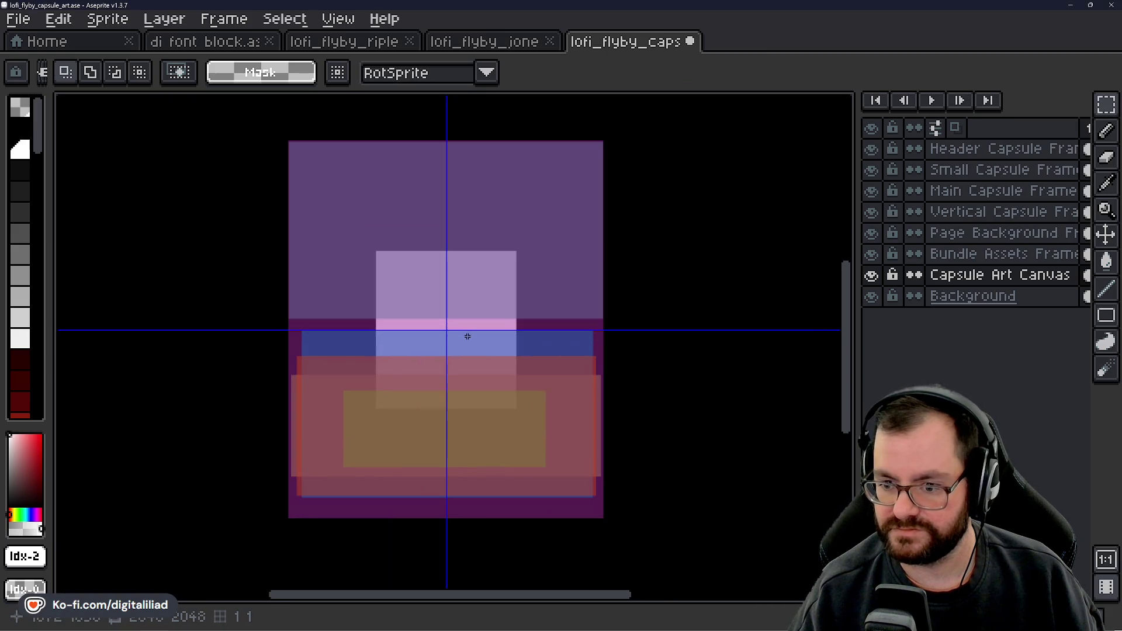
# Step: Make Header Capsule Frame the active layer and hide all six frame guide layers
pyautogui.click(976, 149)
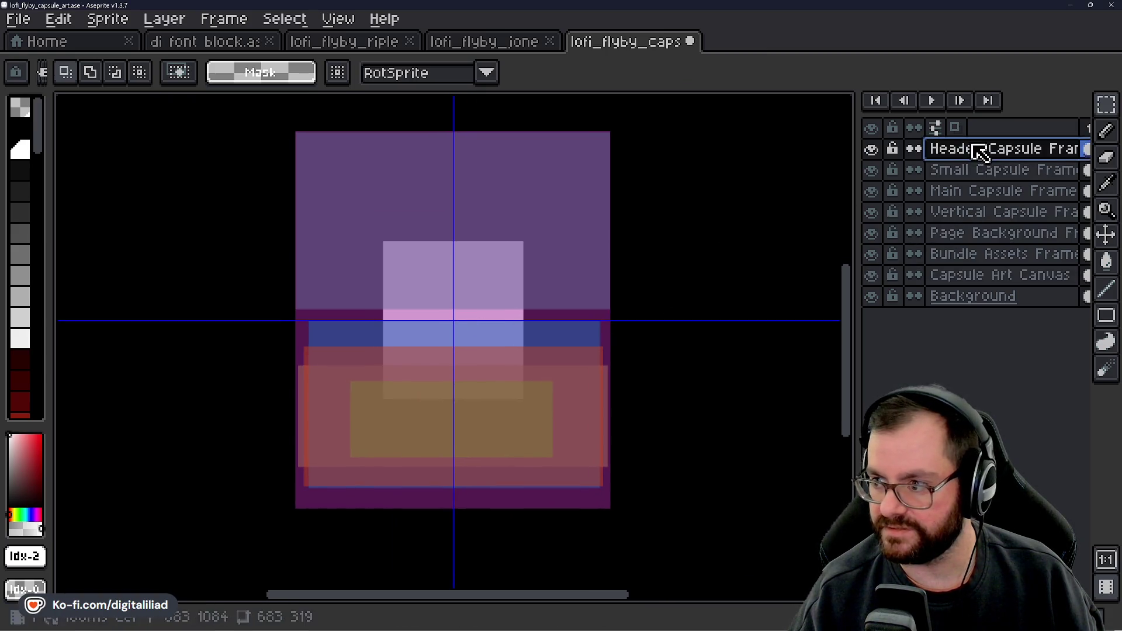
pyautogui.moveTo(577, 335); pyautogui.dragTo(603, 372)
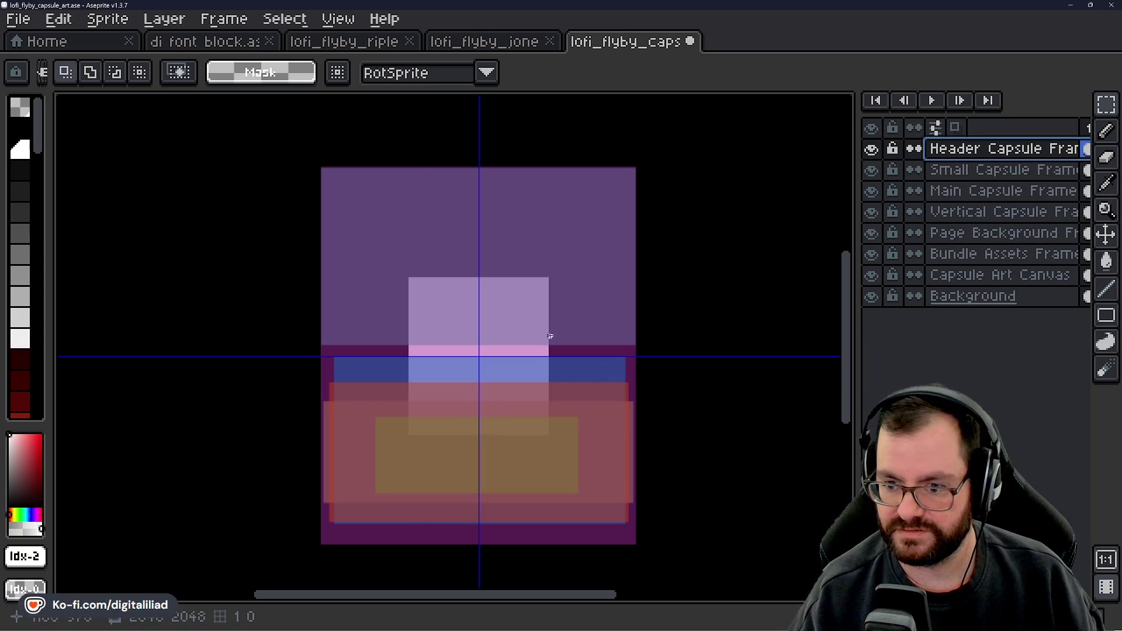
pyautogui.moveTo(556, 343)
pyautogui.mouseDown()
pyautogui.moveTo(564, 359)
pyautogui.moveTo(551, 333)
pyautogui.mouseUp()
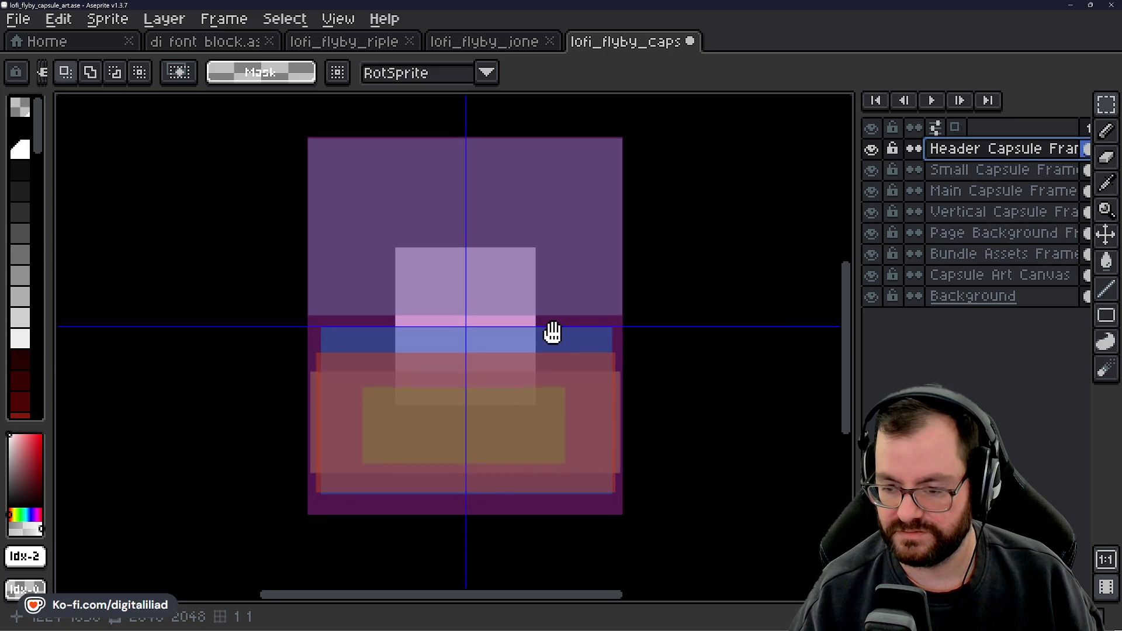
pyautogui.moveTo(872, 151)
pyautogui.mouseDown()
pyautogui.moveTo(883, 193)
pyautogui.moveTo(874, 258)
pyautogui.mouseUp()
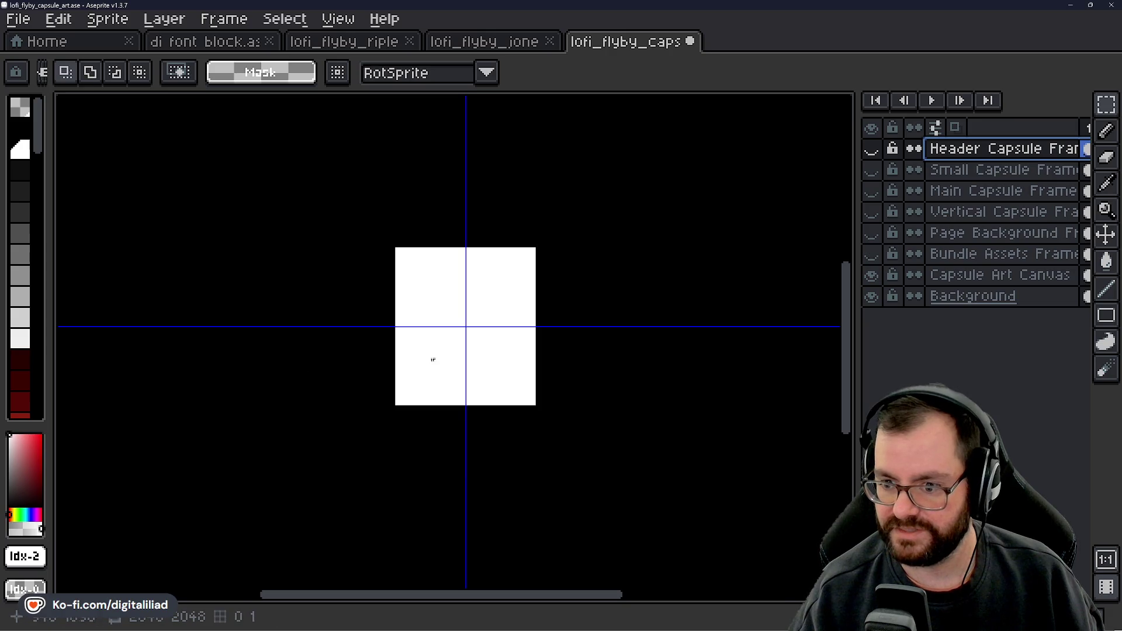
pyautogui.scroll(2, 433, 358)
pyautogui.press('b')
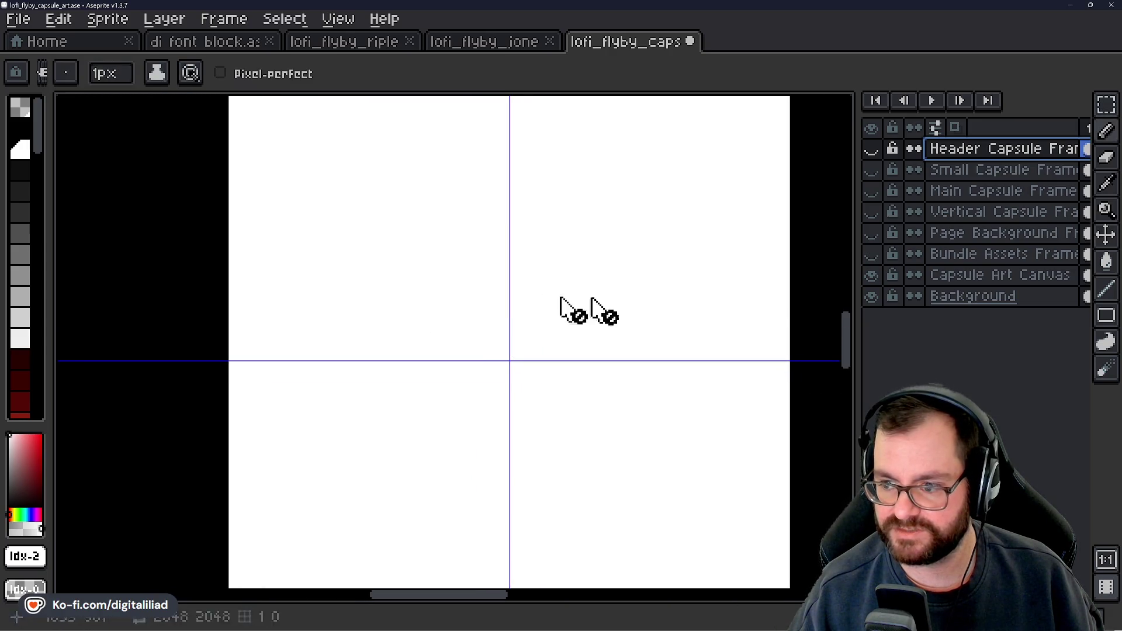
pyautogui.click(872, 297)
pyautogui.click(871, 275)
pyautogui.click(871, 276)
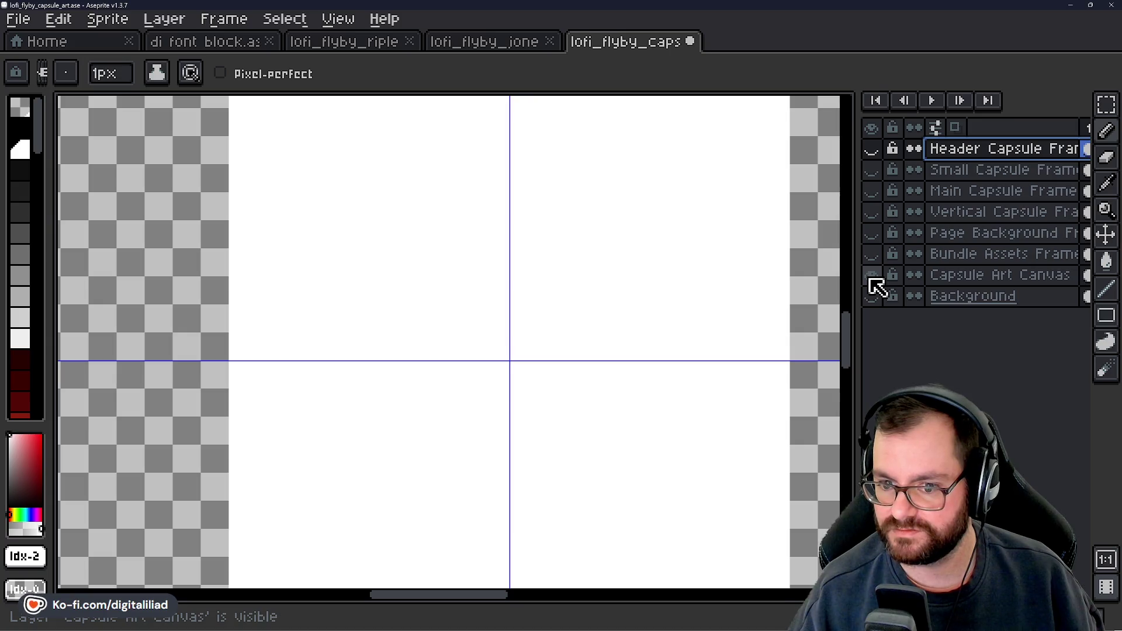
pyautogui.click(871, 276)
pyautogui.click(892, 275)
pyautogui.click(871, 275)
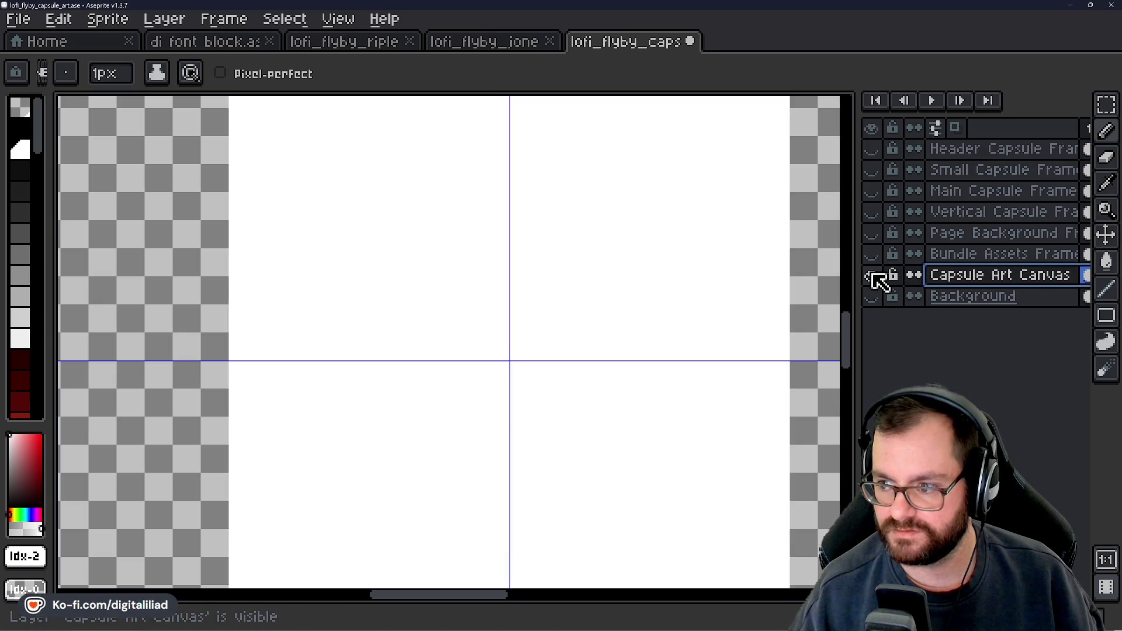
pyautogui.scroll(-2, 556, 333)
pyautogui.scroll(1, 567, 362)
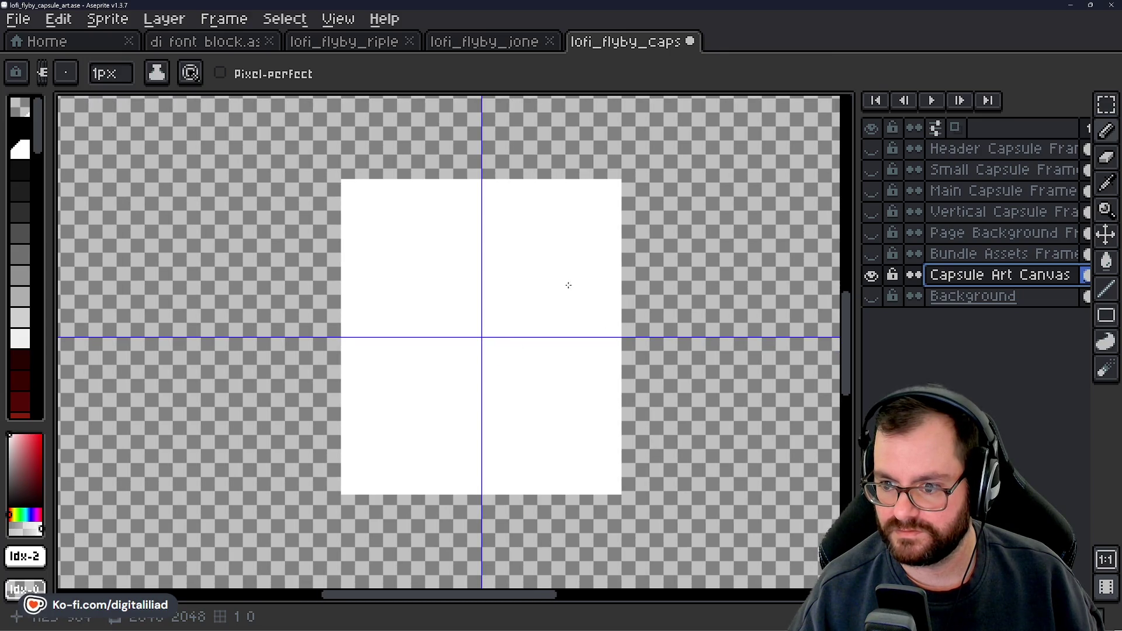
pyautogui.scroll(2, 568, 285)
pyautogui.scroll(-2, 465, 346)
pyautogui.scroll(2, 378, 355)
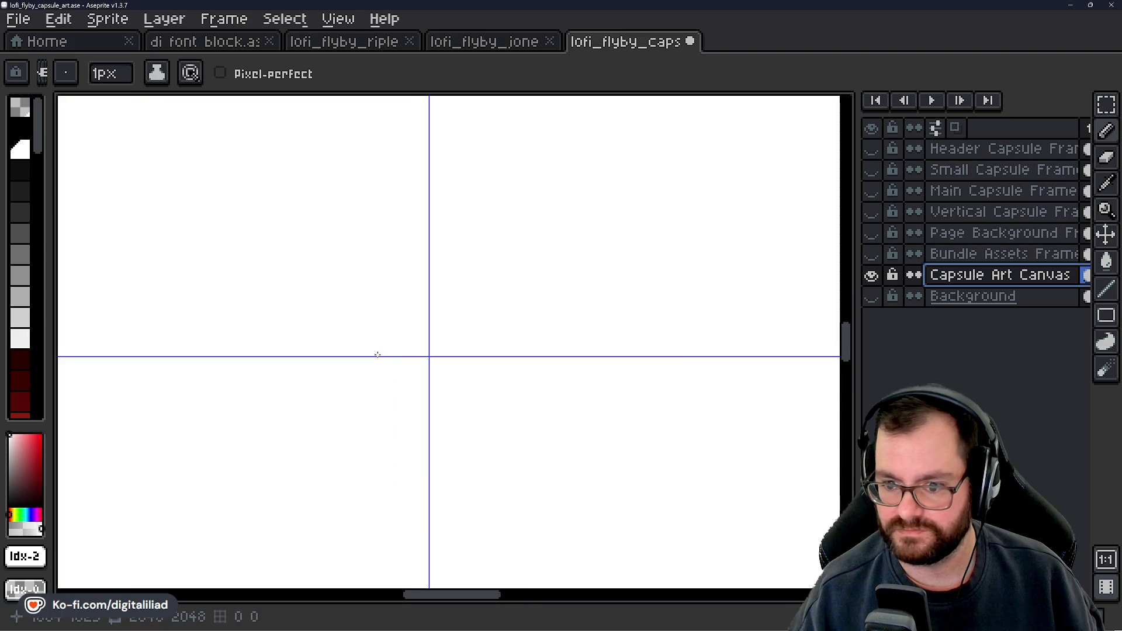
pyautogui.scroll(-3, 458, 314)
pyautogui.scroll(1, 483, 318)
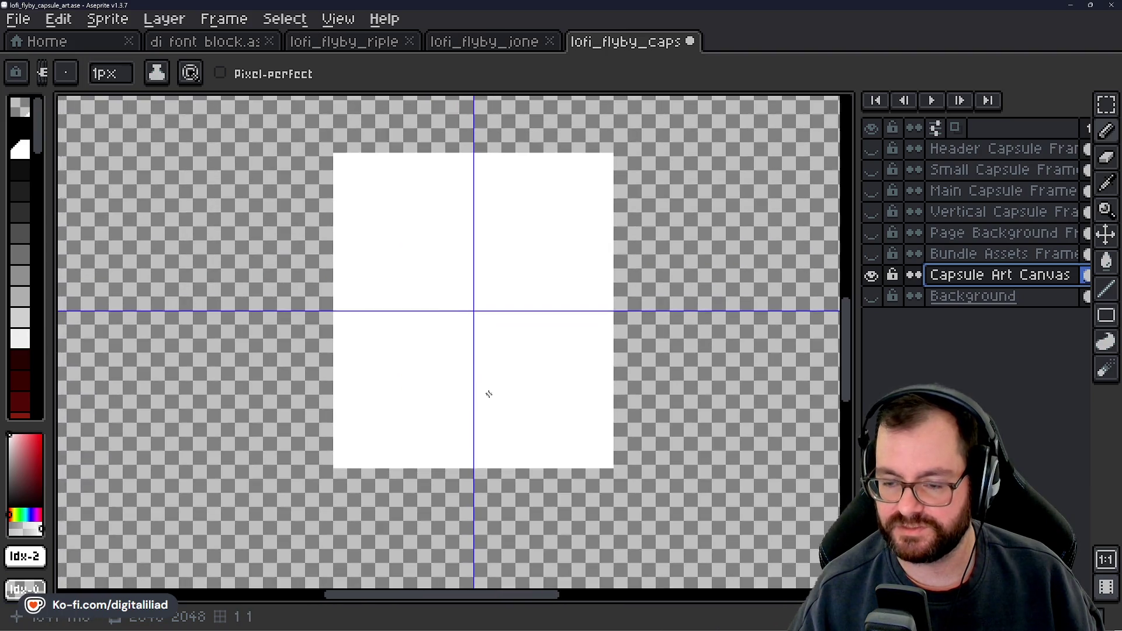
pyautogui.click(872, 297)
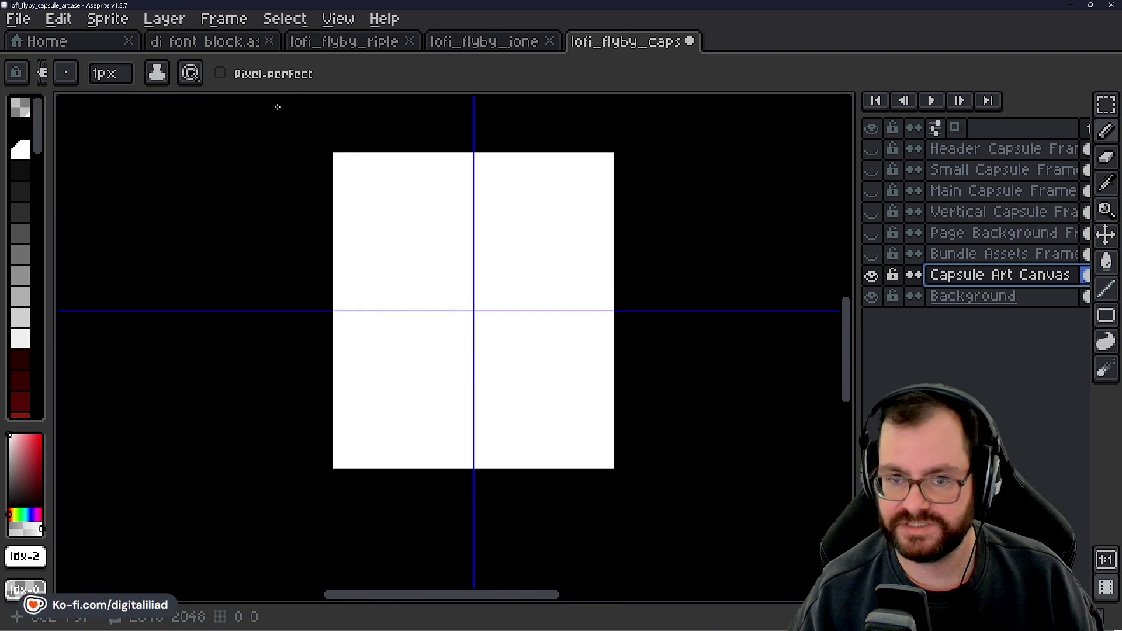
pyautogui.click(82, 44)
# Step: Select the entire lofi_flyby_ripley character sprite
pyautogui.click(368, 44)
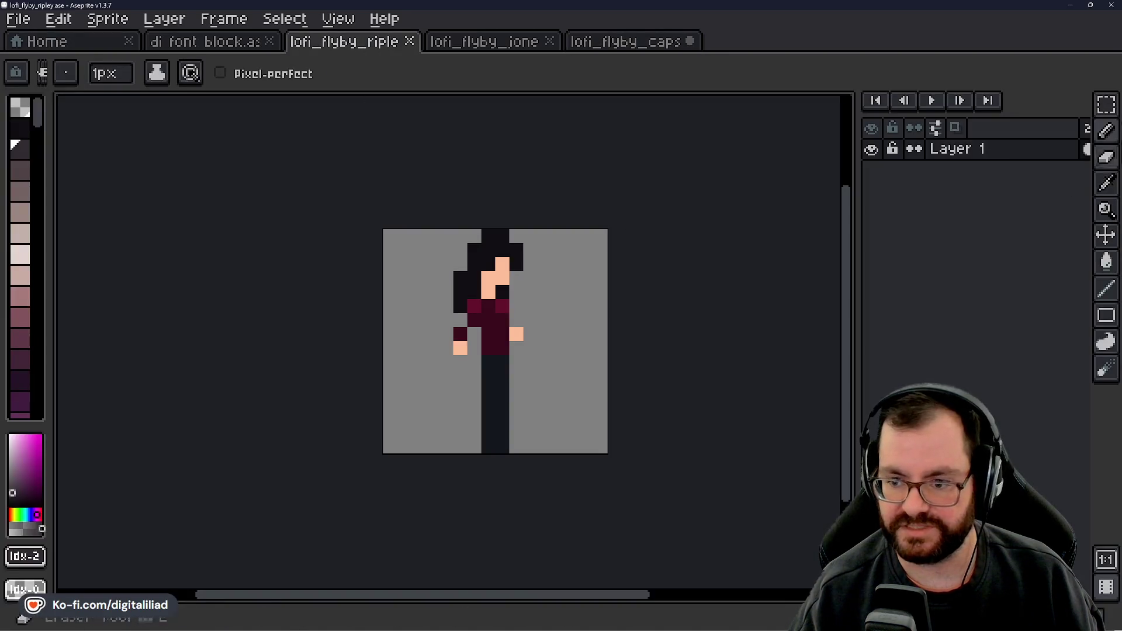
pyautogui.click(1106, 105)
pyautogui.moveTo(383, 228); pyautogui.dragTo(491, 306)
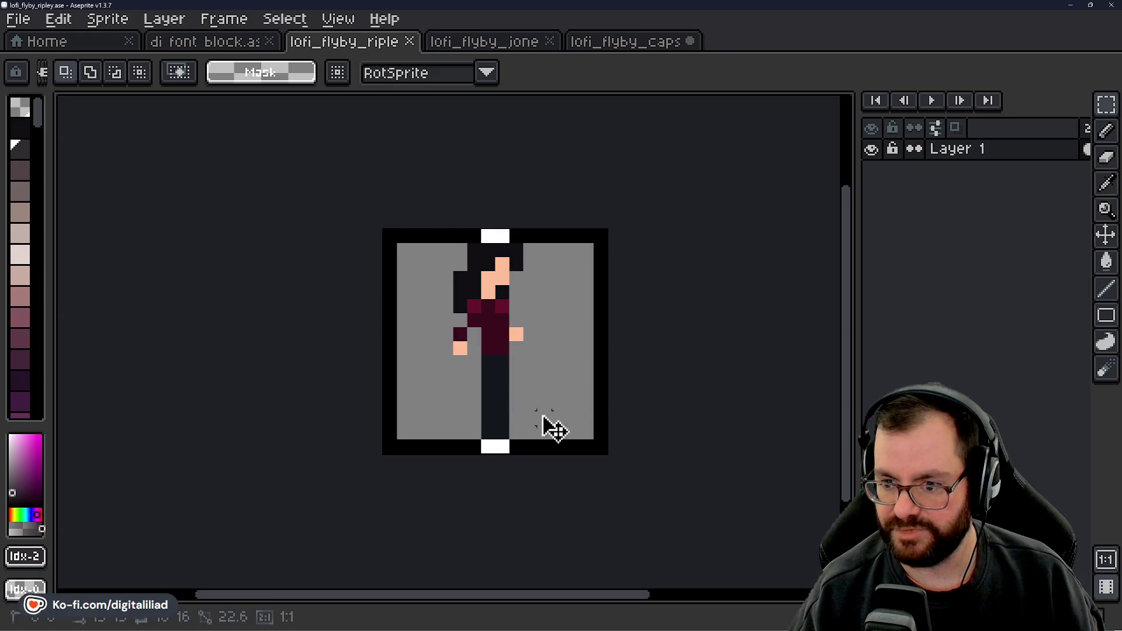
pyautogui.hotkey('ctrl', 'a')
# Step: Paste the character into the capsule art document just right of centre and commit it
pyautogui.click(621, 42)
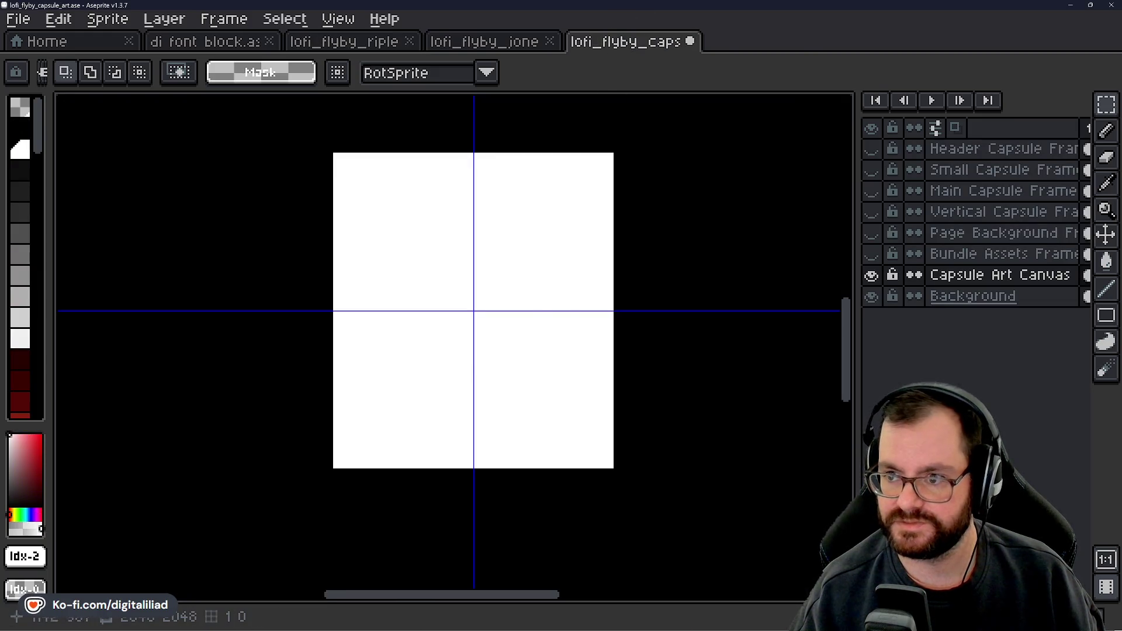
pyautogui.hotkey('ctrl', 'v')
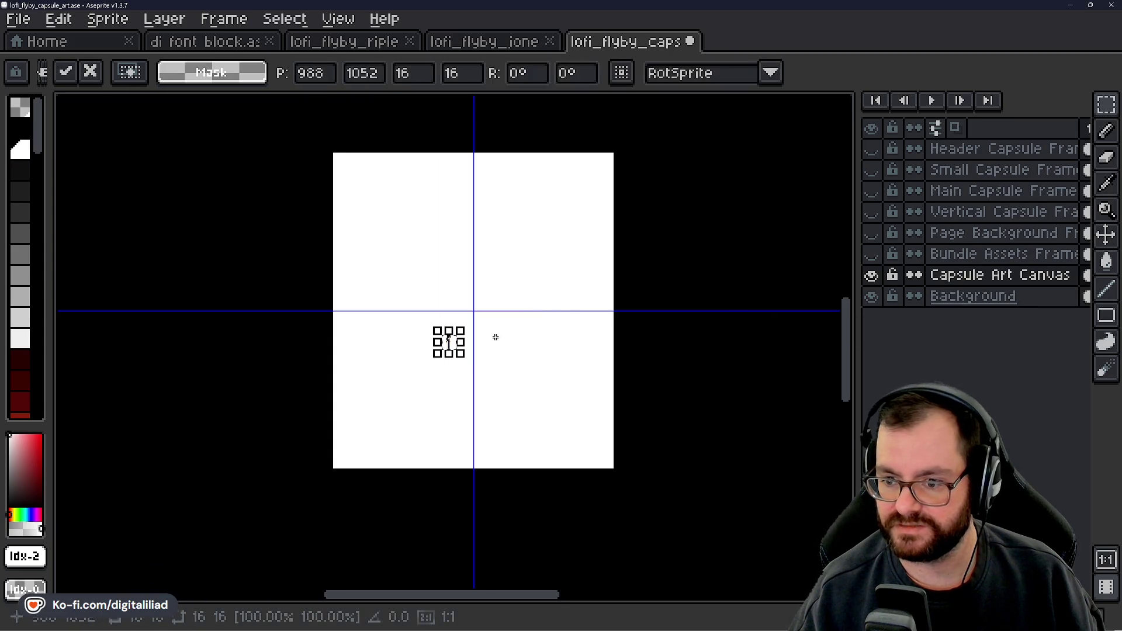
pyautogui.scroll(1, 496, 337)
pyautogui.scroll(1, 411, 346)
pyautogui.moveTo(413, 359)
pyautogui.mouseDown()
pyautogui.moveTo(489, 380)
pyautogui.moveTo(478, 405)
pyautogui.mouseUp()
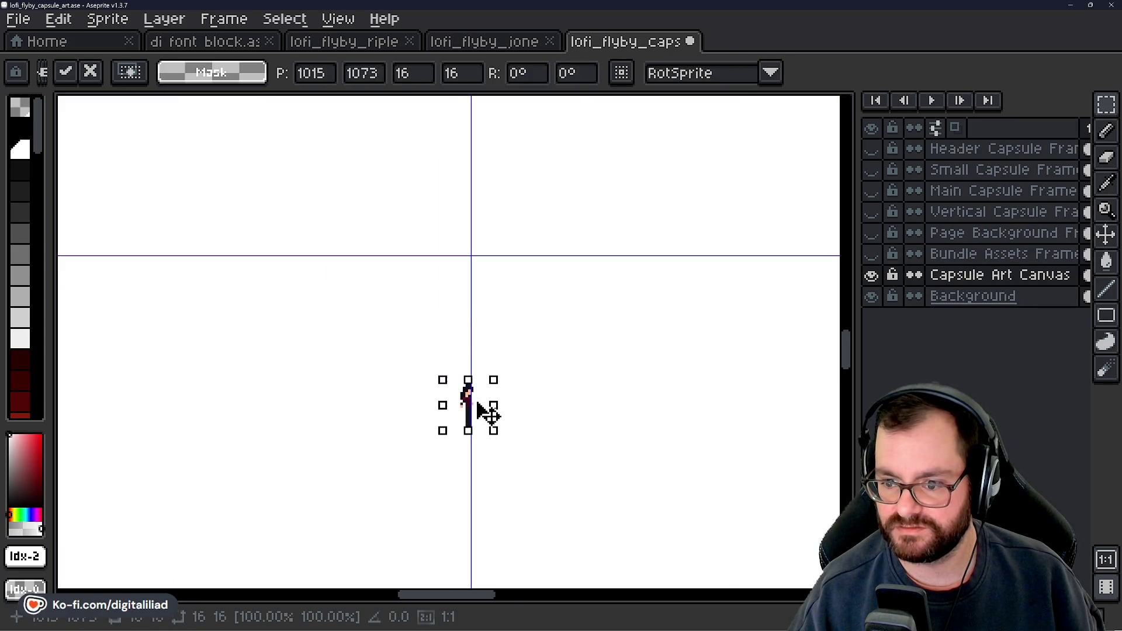
pyautogui.scroll(-3, 497, 351)
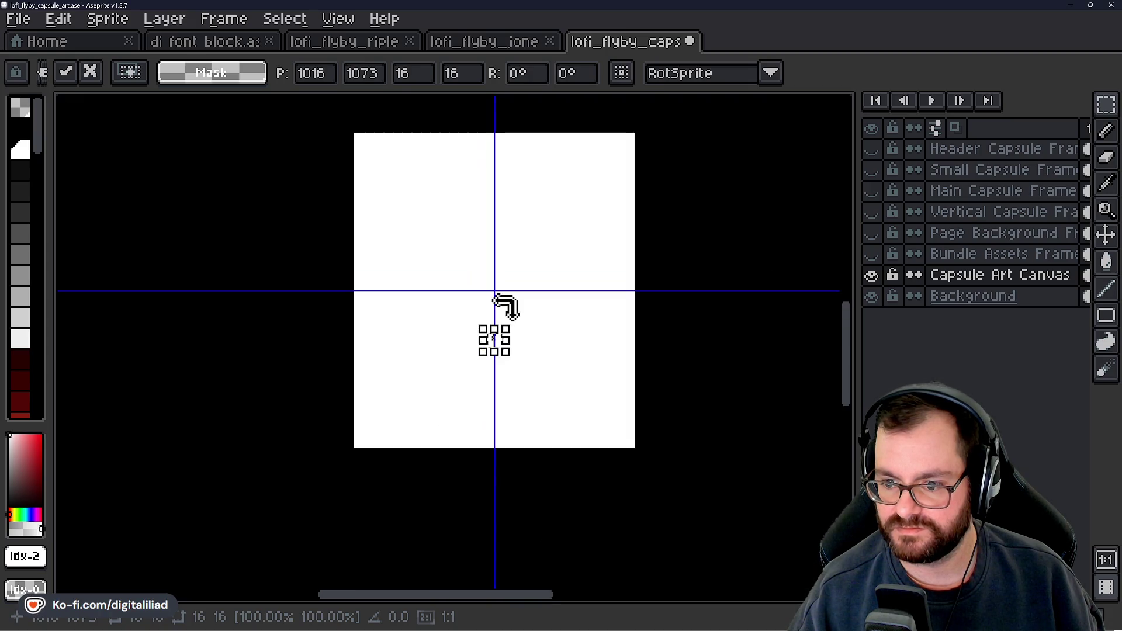
pyautogui.scroll(2, 443, 318)
pyautogui.scroll(2, 518, 288)
pyautogui.scroll(2, 419, 333)
pyautogui.scroll(-5, 463, 335)
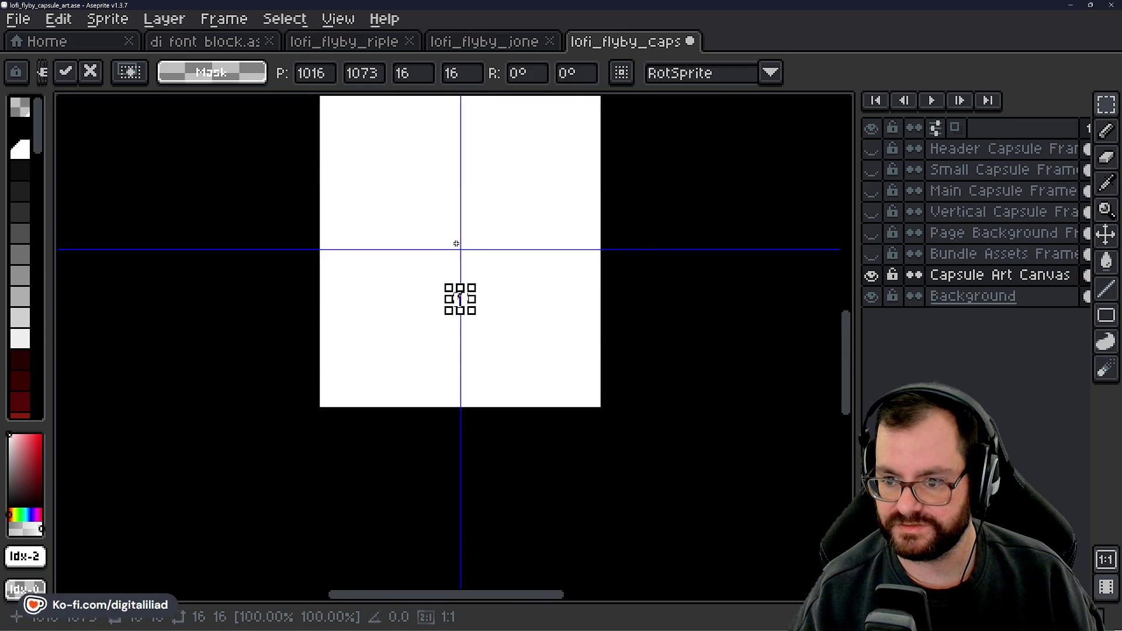
pyautogui.scroll(2, 425, 314)
pyautogui.scroll(-2, 428, 257)
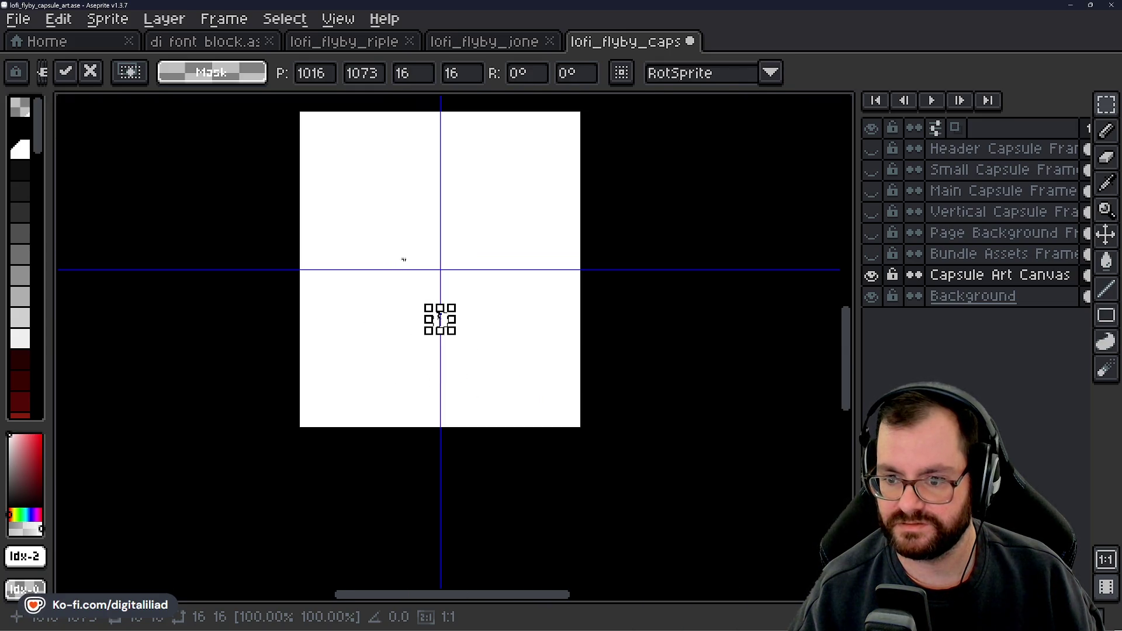
pyautogui.scroll(2, 419, 259)
pyautogui.scroll(-2, 419, 258)
pyautogui.press('Return')
# Step: Select the entire sprite, then drop the whole-sprite selection
pyautogui.scroll(1, 432, 303)
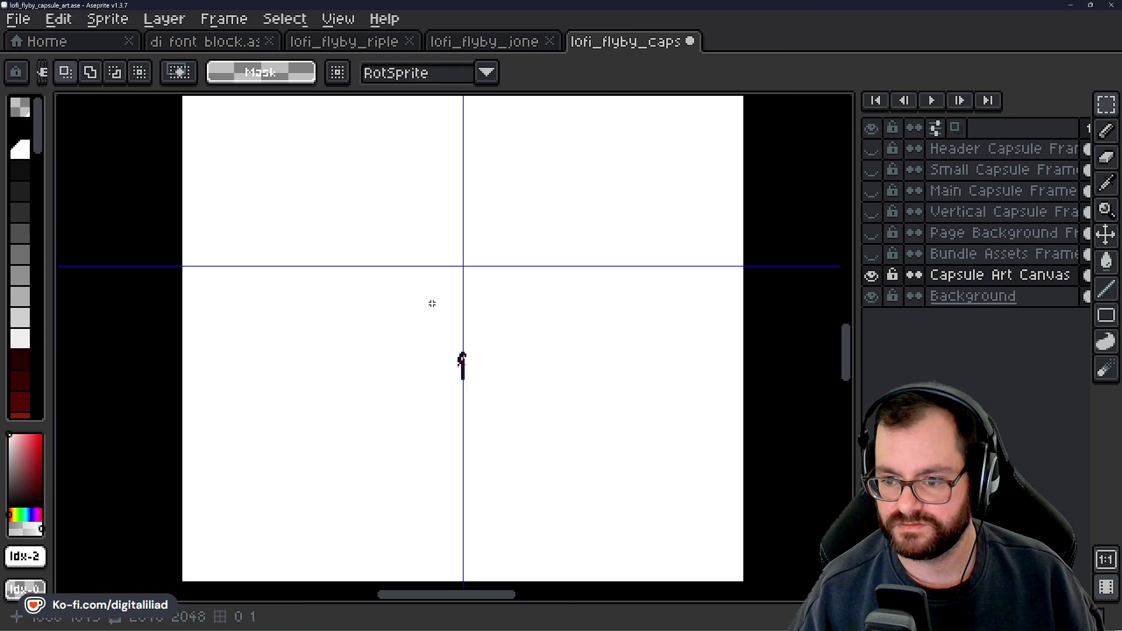
pyautogui.moveTo(453, 340); pyautogui.dragTo(462, 325)
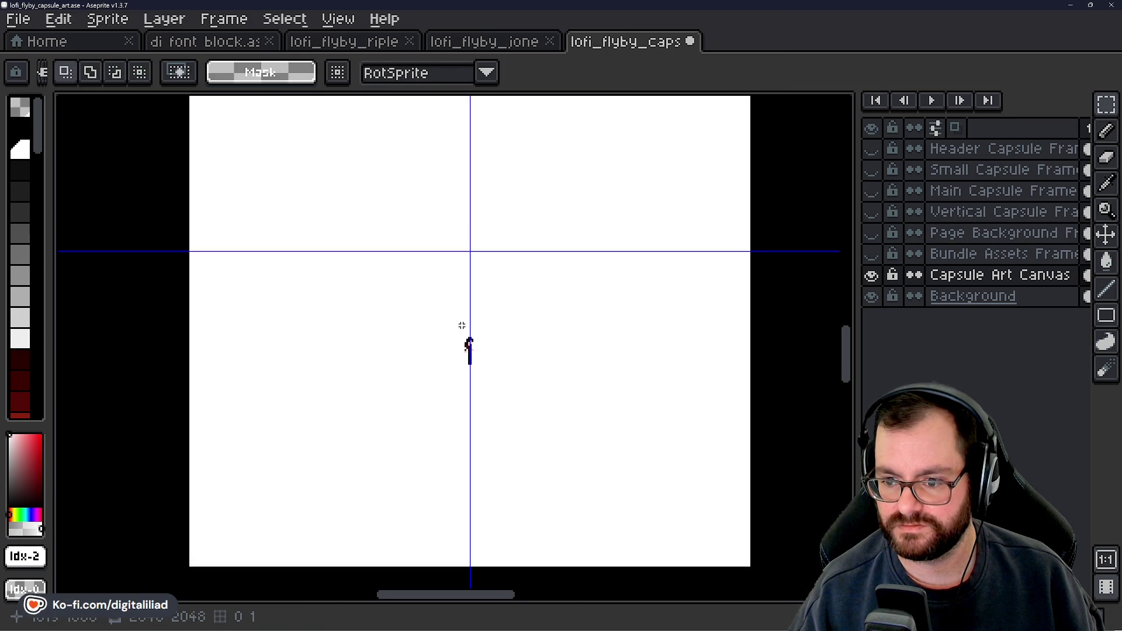
pyautogui.scroll(2, 478, 347)
pyautogui.scroll(-4, 476, 345)
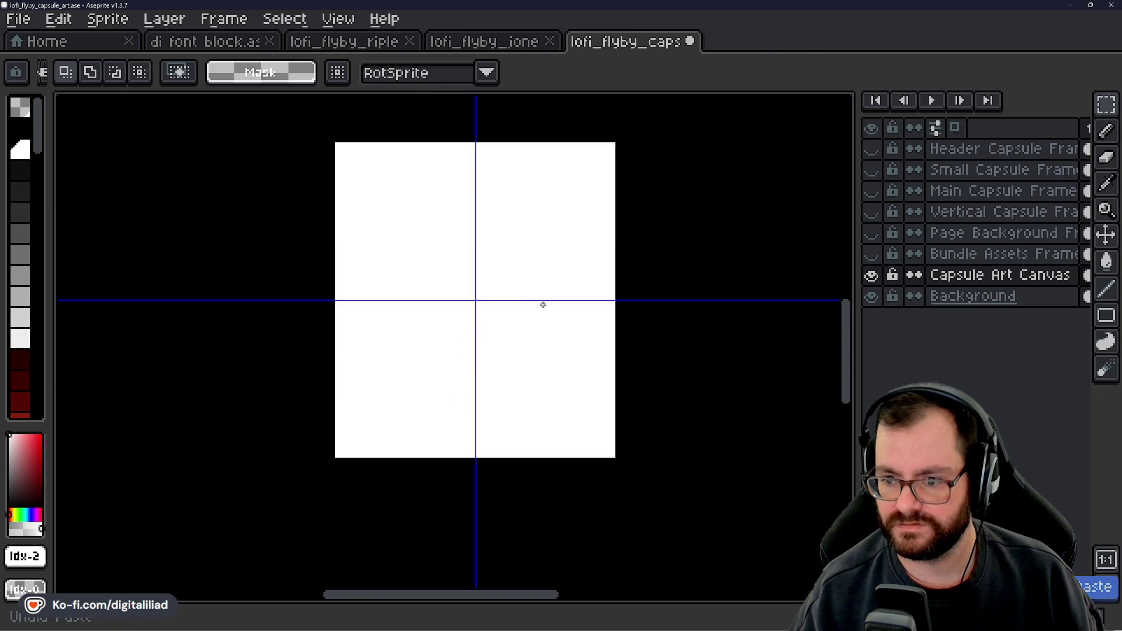
pyautogui.moveTo(734, 212); pyautogui.dragTo(731, 255)
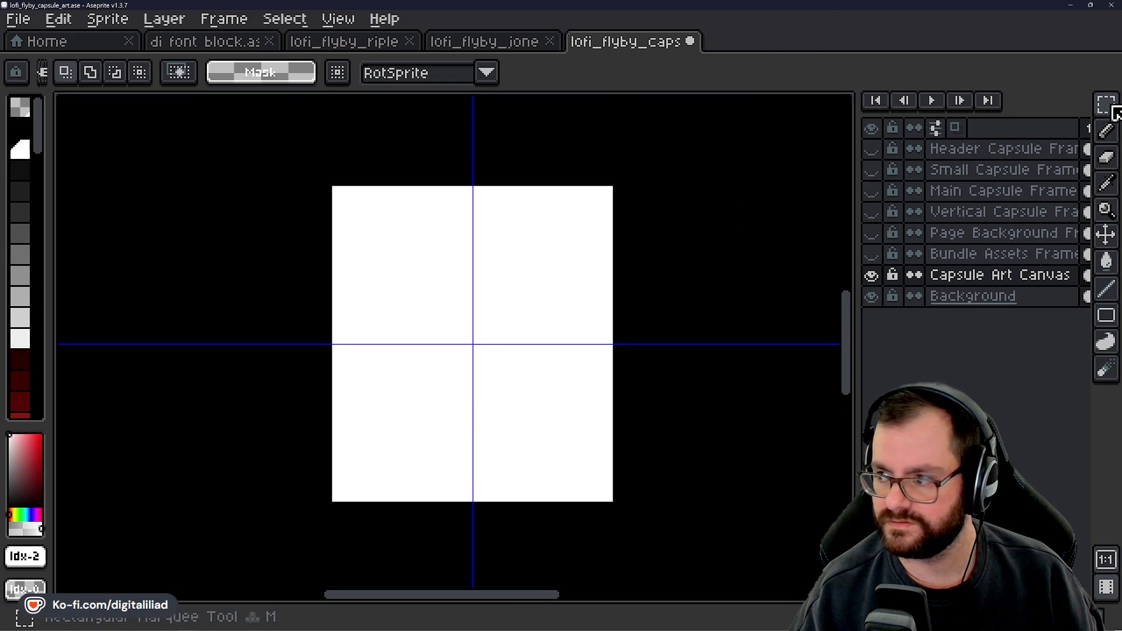
pyautogui.moveTo(1106, 105)
pyautogui.hotkey('ctrl', 'a')
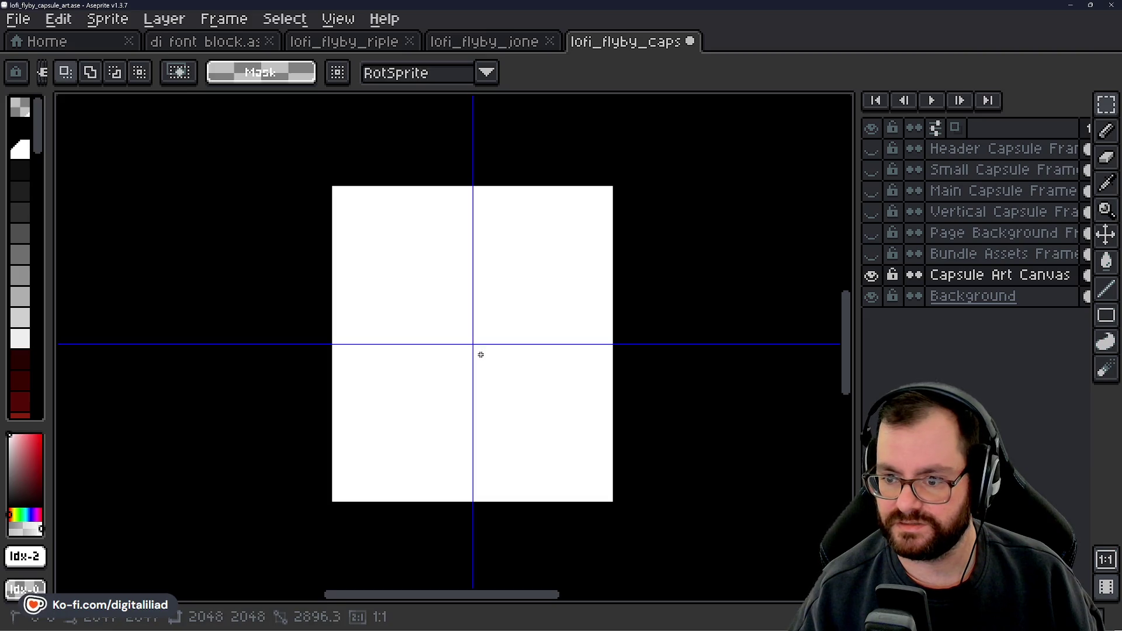
pyautogui.press('Up')
pyautogui.press('Return')
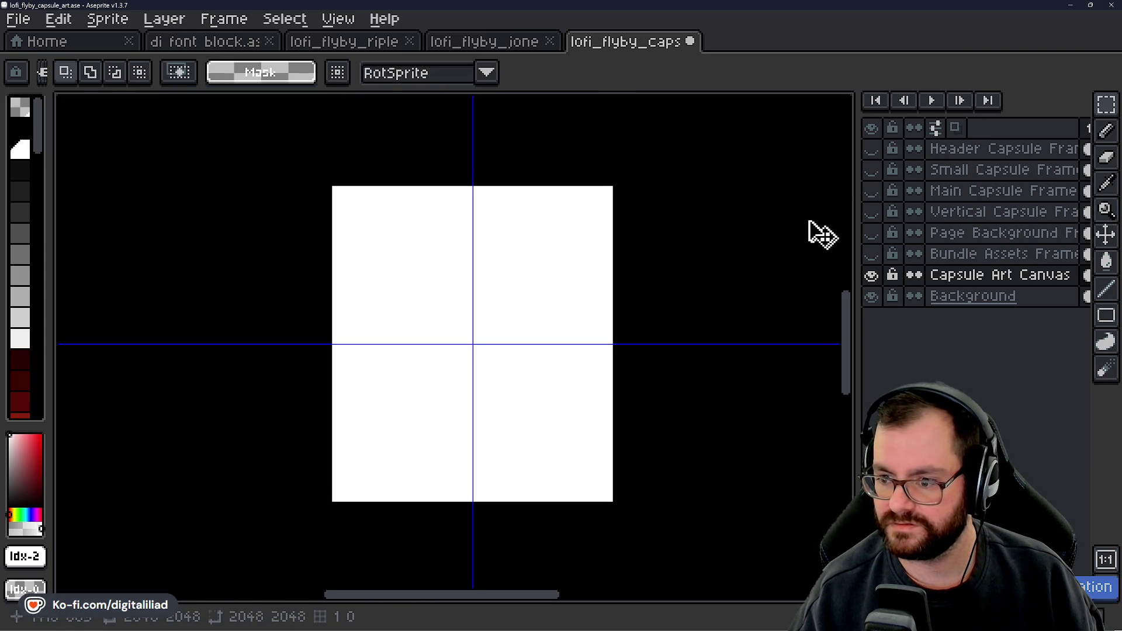
# Step: Select the white 320×360 capsule area with the Magic Wand
pyautogui.click(1078, 104)
pyautogui.click(538, 264)
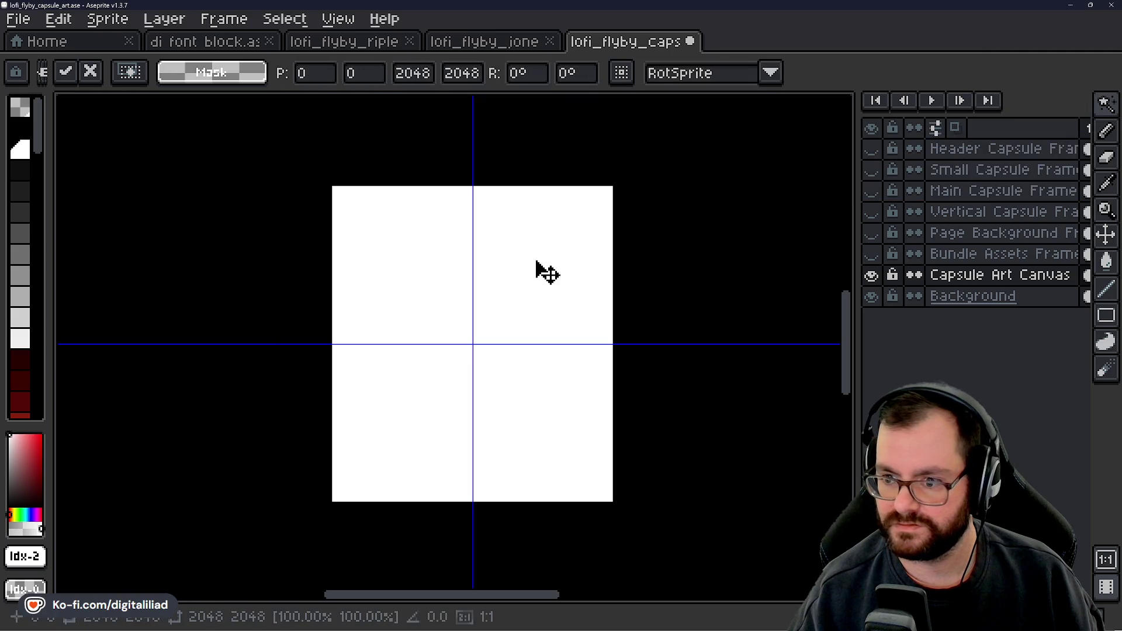
pyautogui.scroll(-3, 656, 286)
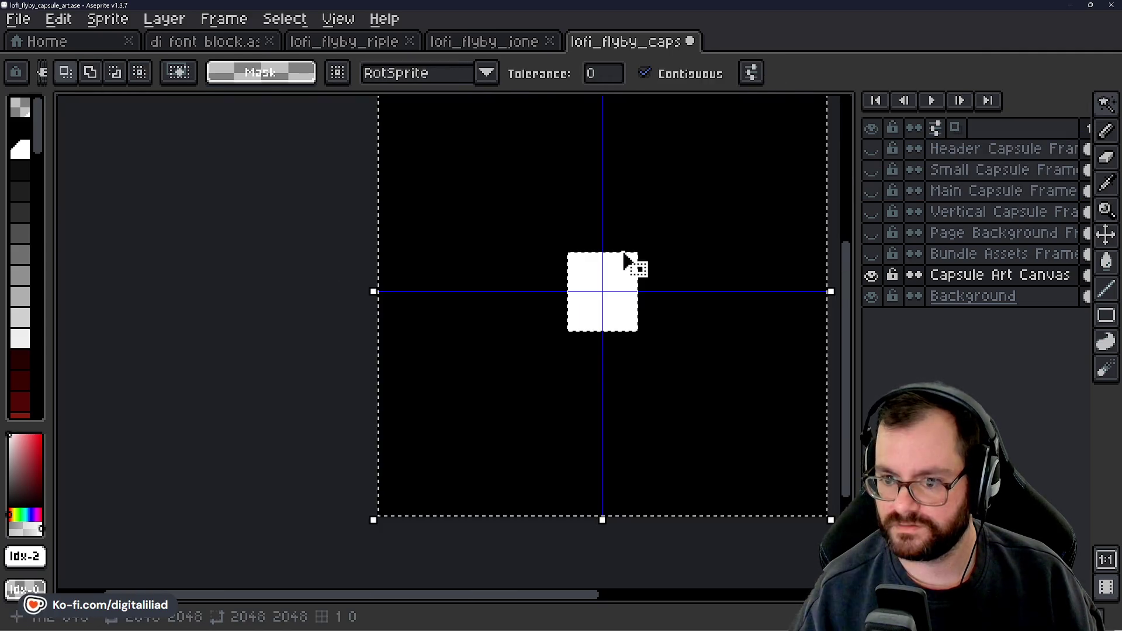
pyautogui.click(602, 279)
pyautogui.scroll(1, 602, 280)
pyautogui.scroll(1, 596, 288)
pyautogui.scroll(1, 634, 283)
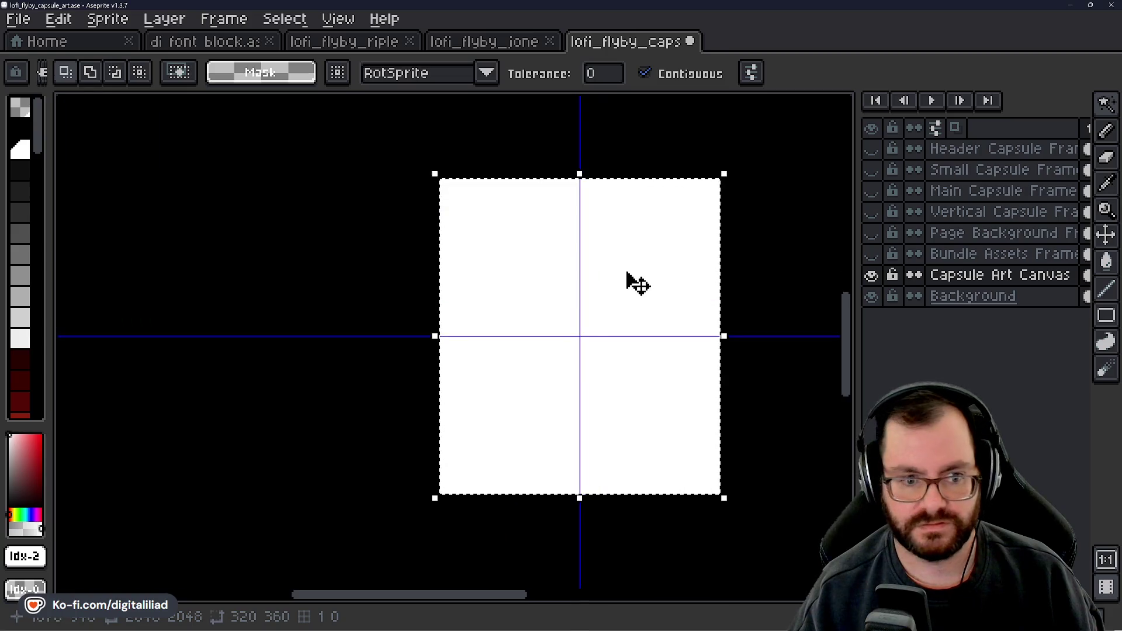
pyautogui.moveTo(555, 308); pyautogui.dragTo(531, 298)
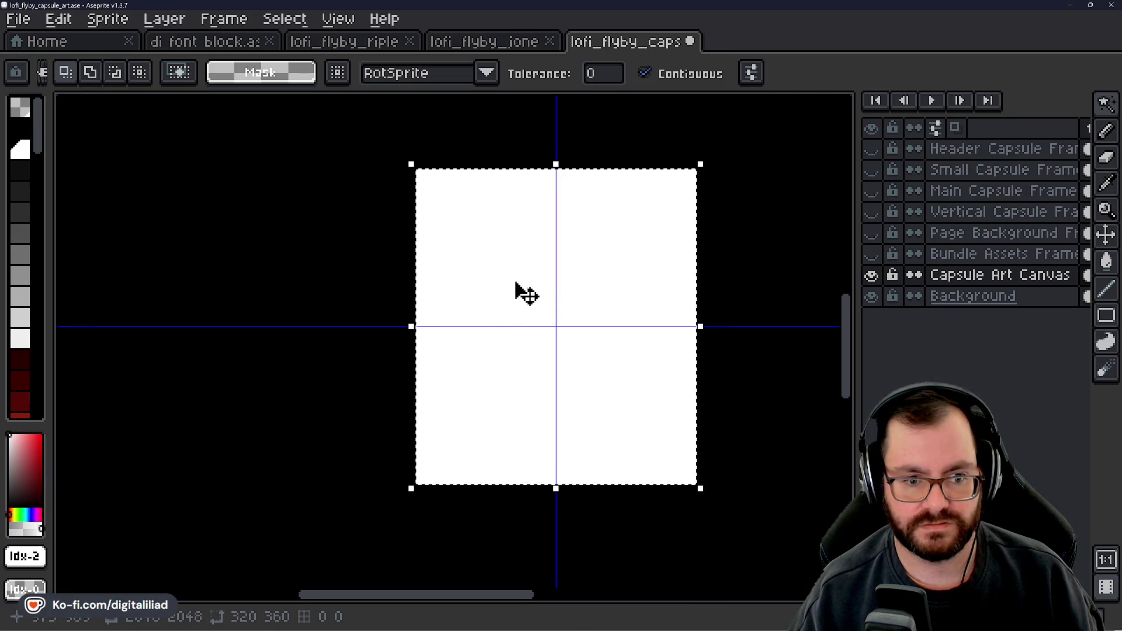
pyautogui.scroll(1, 499, 333)
pyautogui.moveTo(518, 363)
pyautogui.mouseDown()
pyautogui.moveTo(506, 311)
pyautogui.moveTo(491, 327)
pyautogui.mouseUp()
pyautogui.scroll(-1, 503, 326)
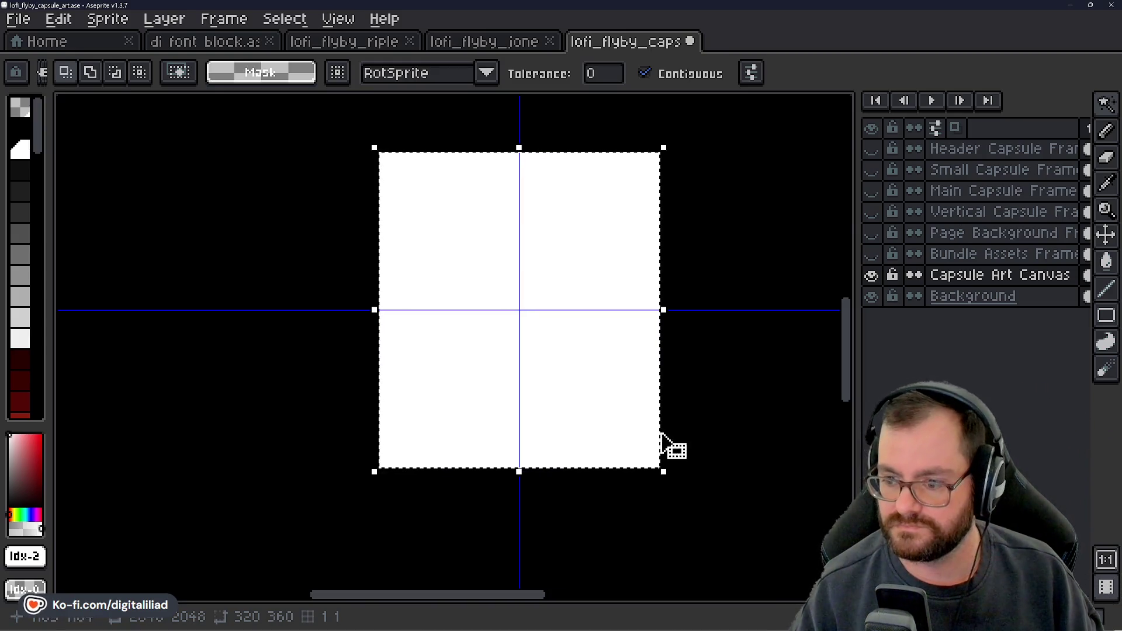
# Step: Try shrinking the white area by its corner handle, then cancel the resize
pyautogui.click(665, 471)
pyautogui.moveTo(666, 473)
pyautogui.mouseDown()
pyautogui.moveTo(637, 447)
pyautogui.moveTo(559, 426)
pyautogui.moveTo(495, 363)
pyautogui.moveTo(556, 401)
pyautogui.mouseUp()
pyautogui.press('Escape')
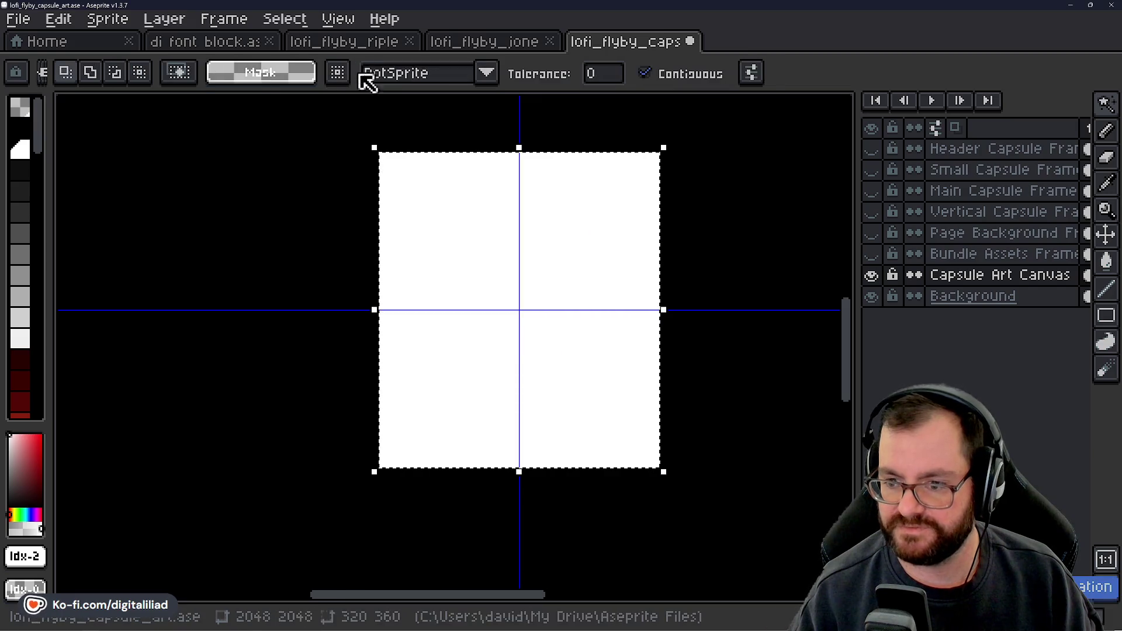
# Step: Resize the selected white block to width 160 and height 180 and apply it
pyautogui.click(666, 471)
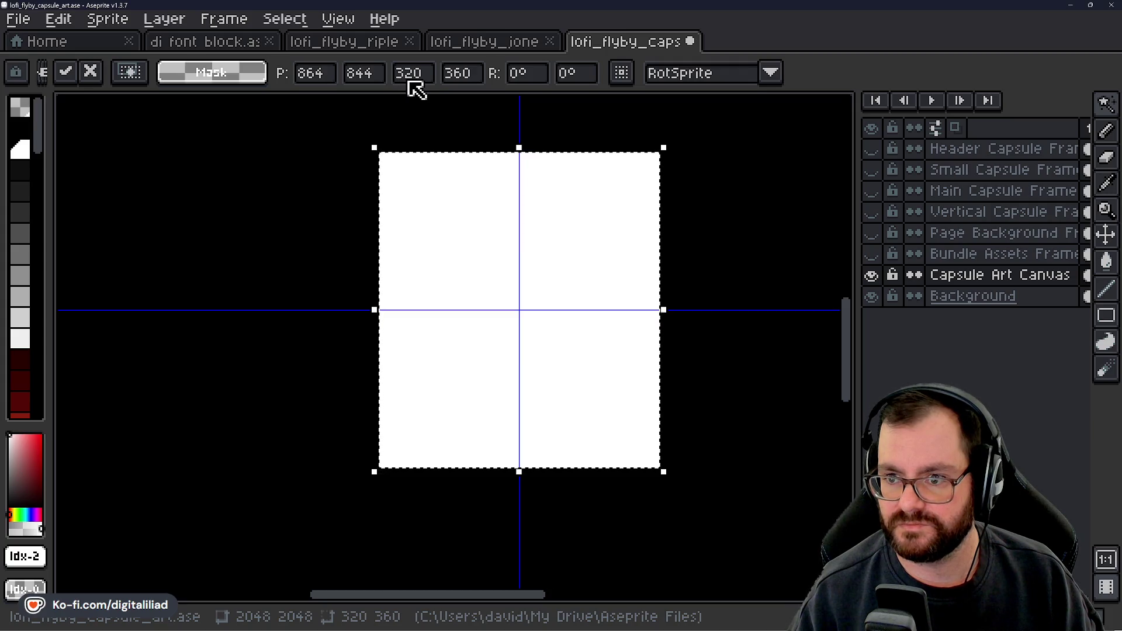
pyautogui.press('BackSpace')
pyautogui.press('BackSpace')
pyautogui.press('BackSpace')
pyautogui.write('160')
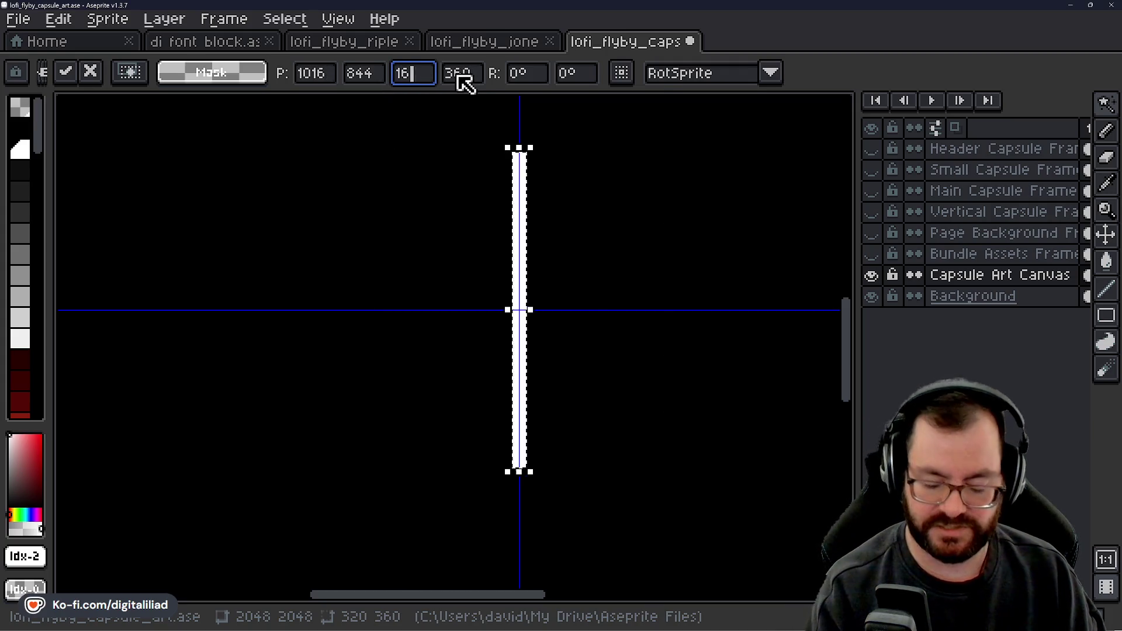
pyautogui.press('Tab')
pyautogui.write('180')
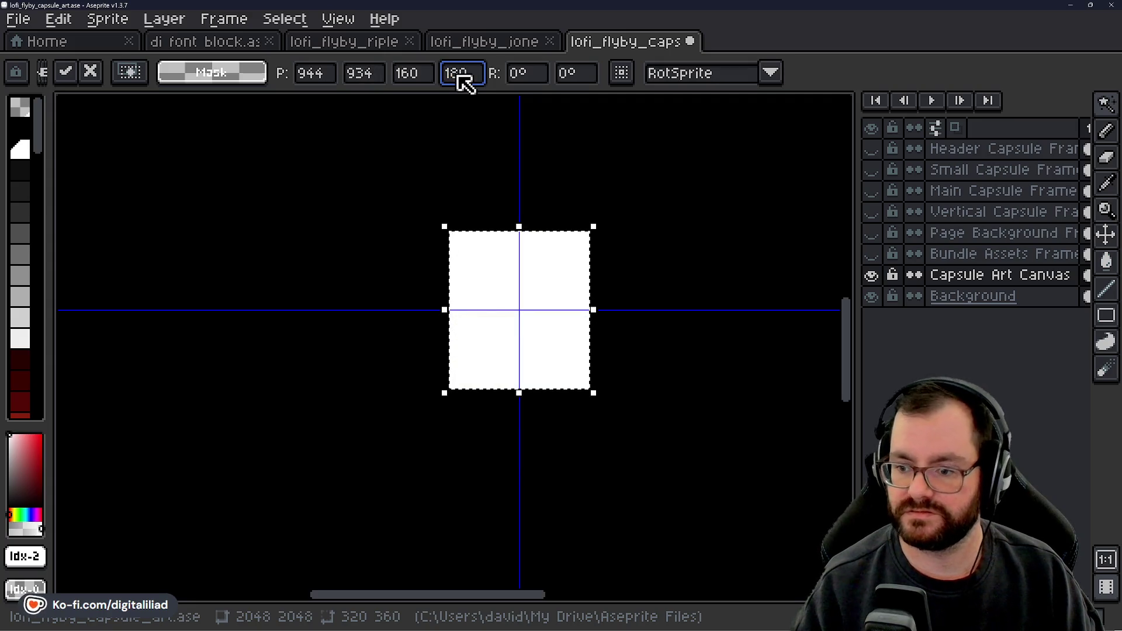
pyautogui.press('Return')
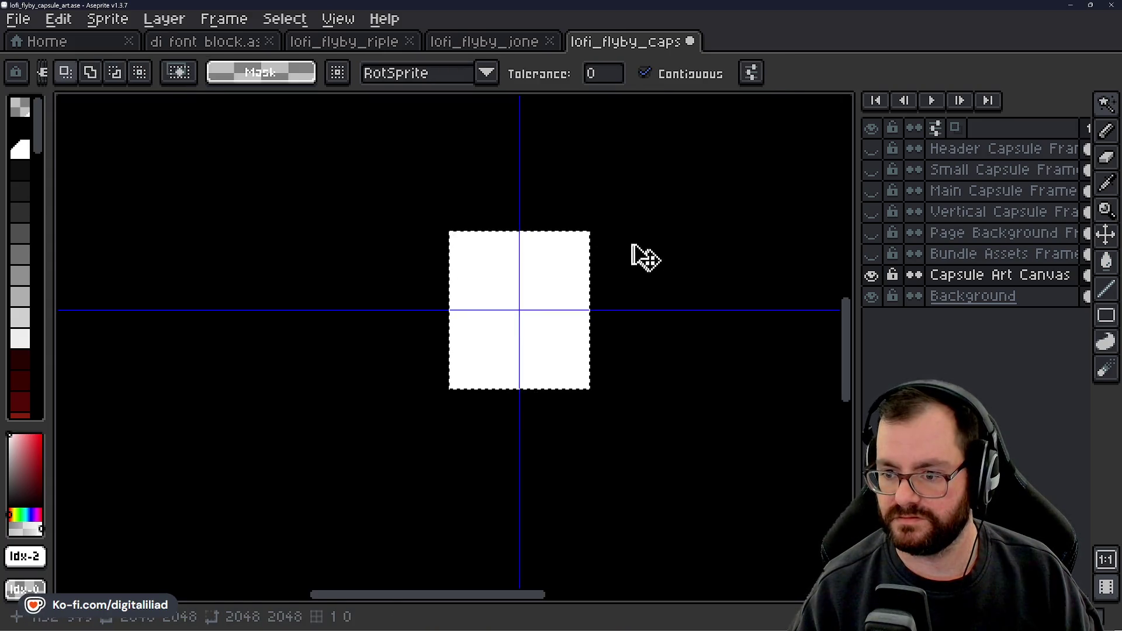
pyautogui.scroll(-5, 493, 318)
# Step: Return to the Rectangular Marquee and clear the selection from the canvas
pyautogui.moveTo(1107, 104)
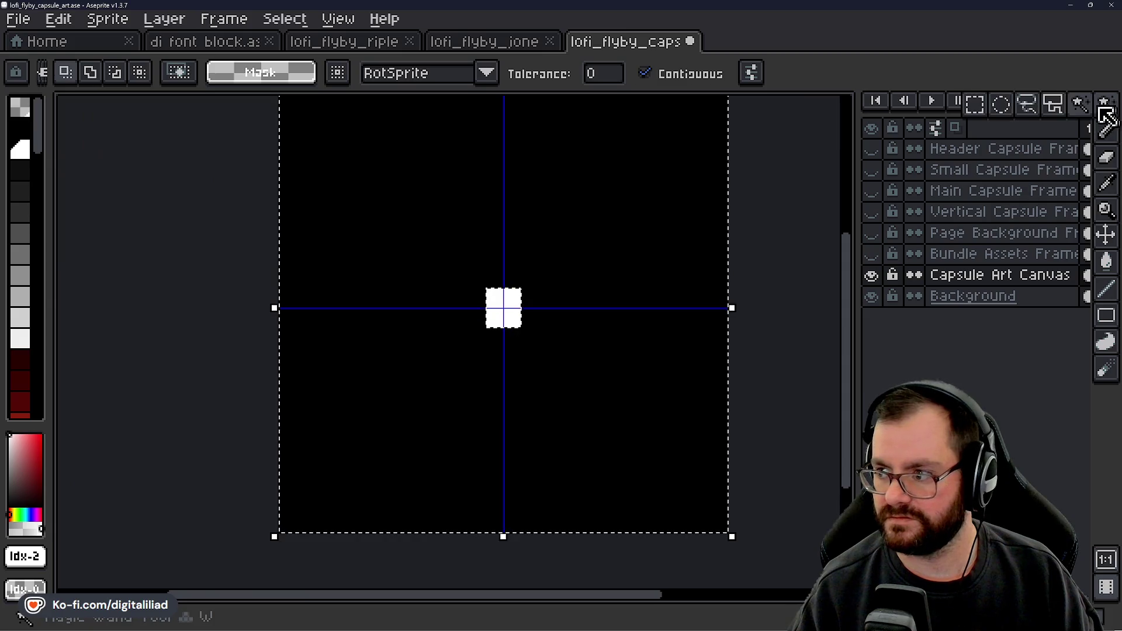
pyautogui.click(986, 111)
pyautogui.click(763, 197)
pyautogui.scroll(5, 574, 311)
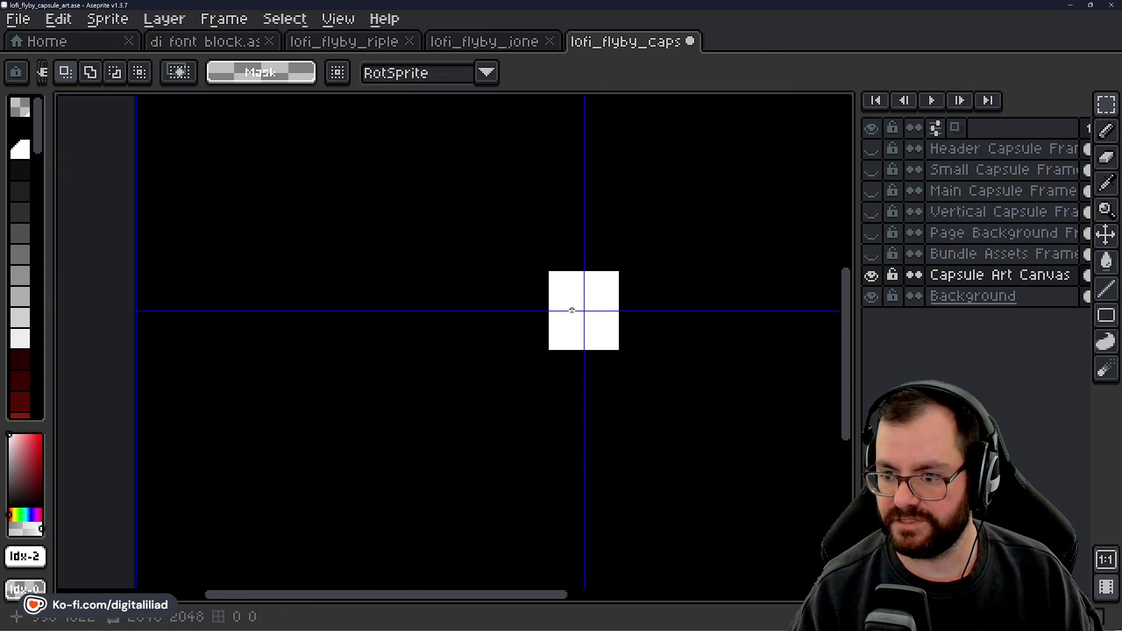
pyautogui.scroll(-1, 526, 341)
pyautogui.moveTo(526, 341)
pyautogui.mouseDown()
pyautogui.moveTo(538, 413)
pyautogui.moveTo(539, 340)
pyautogui.mouseUp()
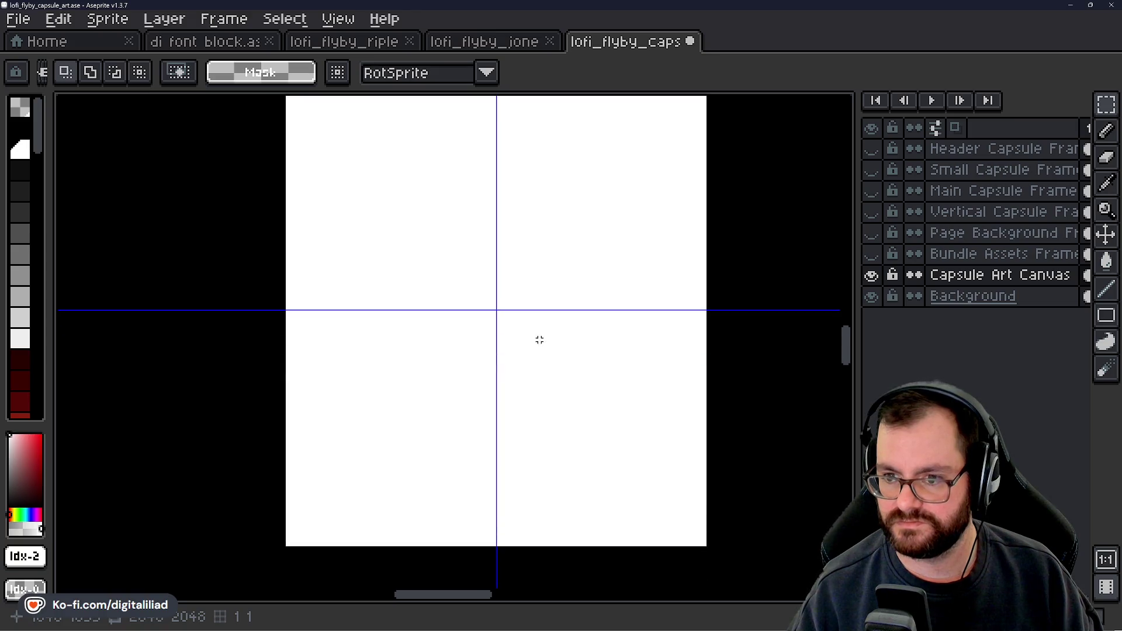
# Step: Copy Ripley from lofi_flyby_ripley and paste it onto the vertical guide in the capsule document
pyautogui.click(343, 43)
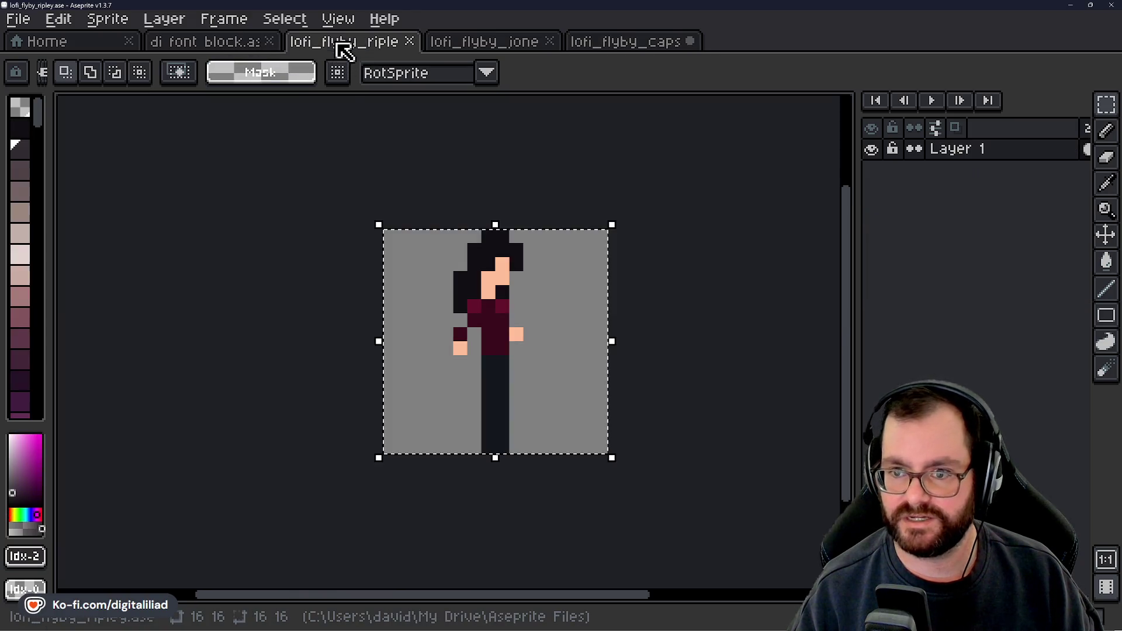
pyautogui.click(491, 327)
pyautogui.click(626, 43)
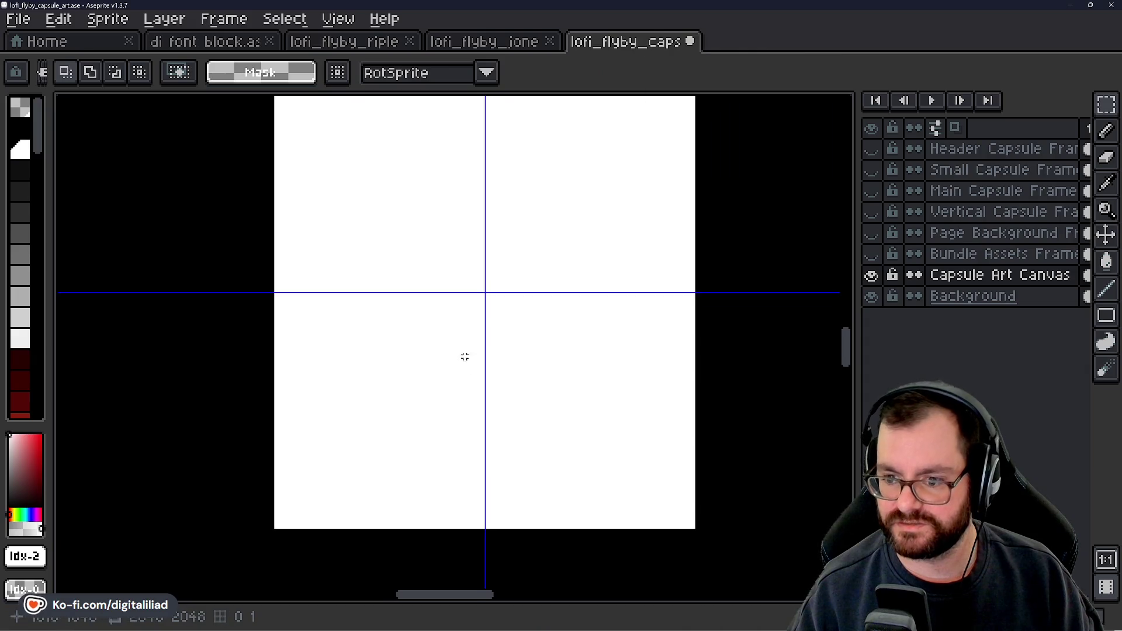
pyautogui.hotkey('ctrl', 'v')
pyautogui.moveTo(459, 356); pyautogui.dragTo(497, 408)
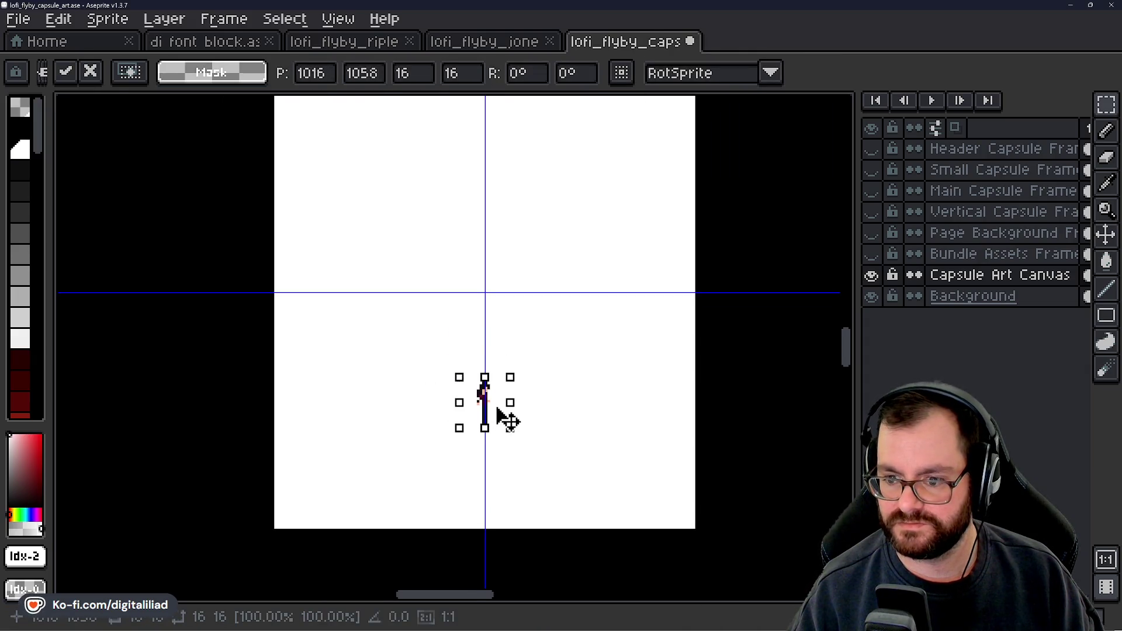
pyautogui.press('Return')
pyautogui.scroll(4, 498, 370)
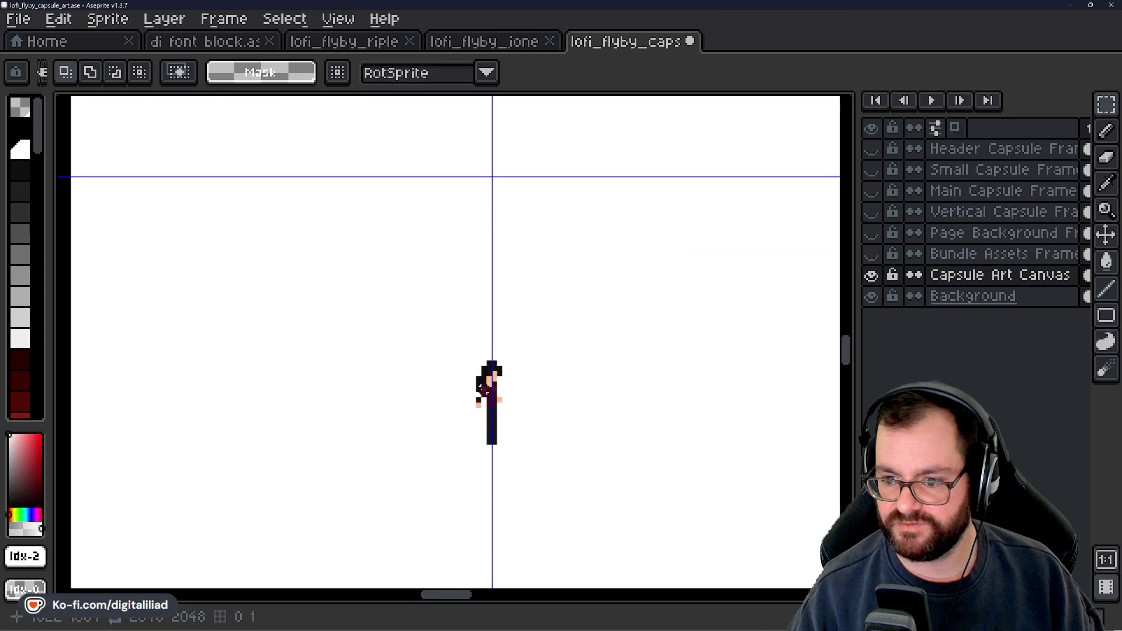
pyautogui.scroll(-2, 489, 339)
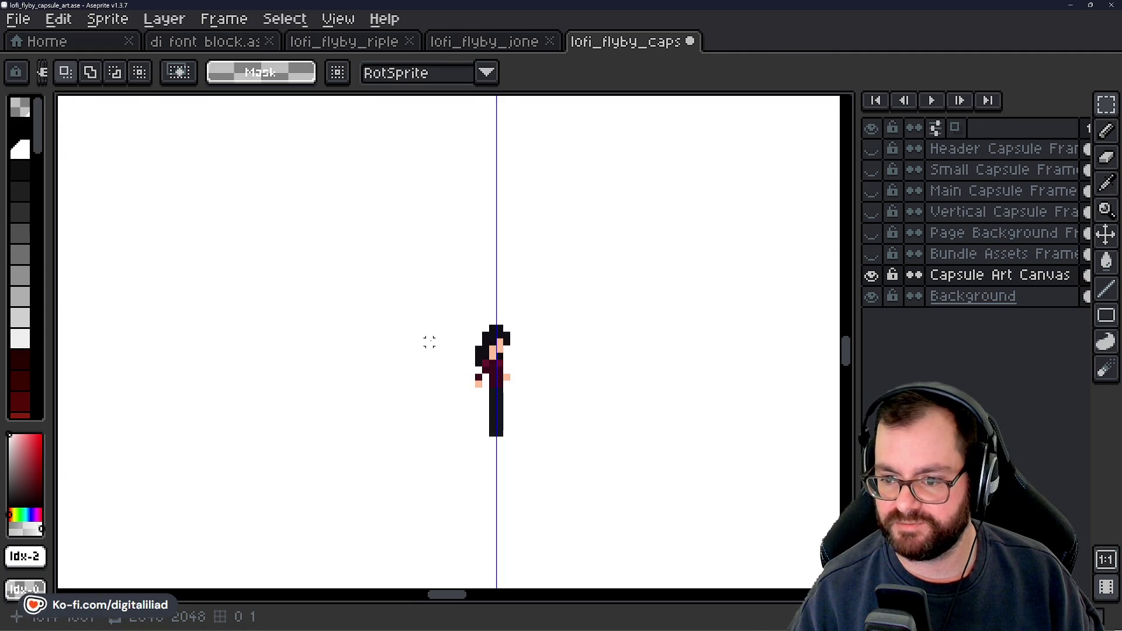
pyautogui.scroll(-1, 433, 339)
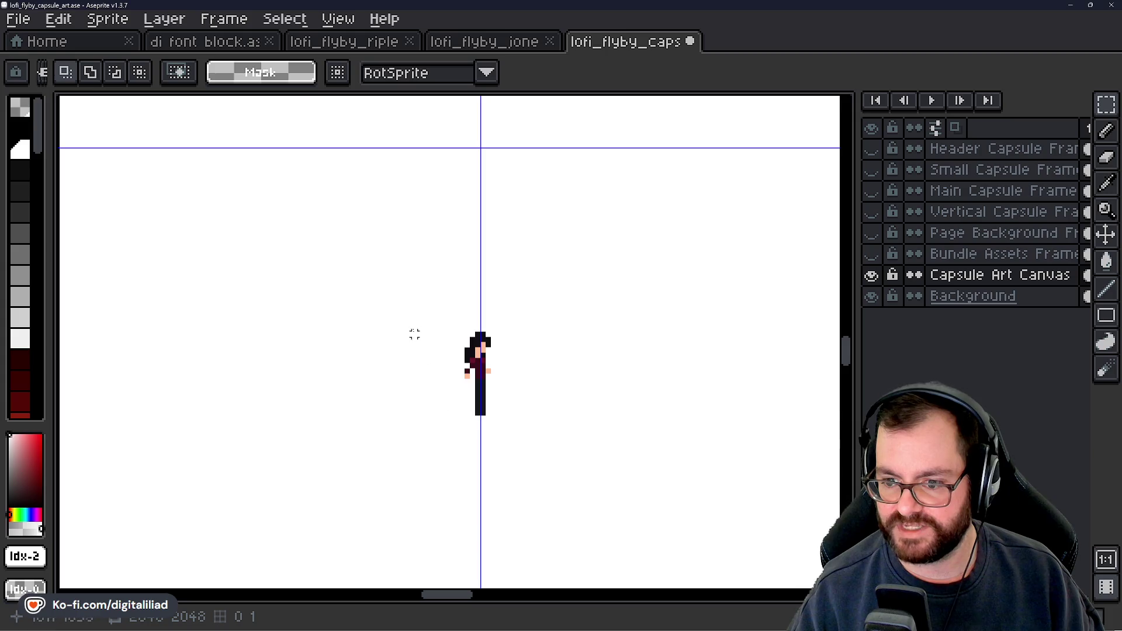
pyautogui.scroll(1, 467, 381)
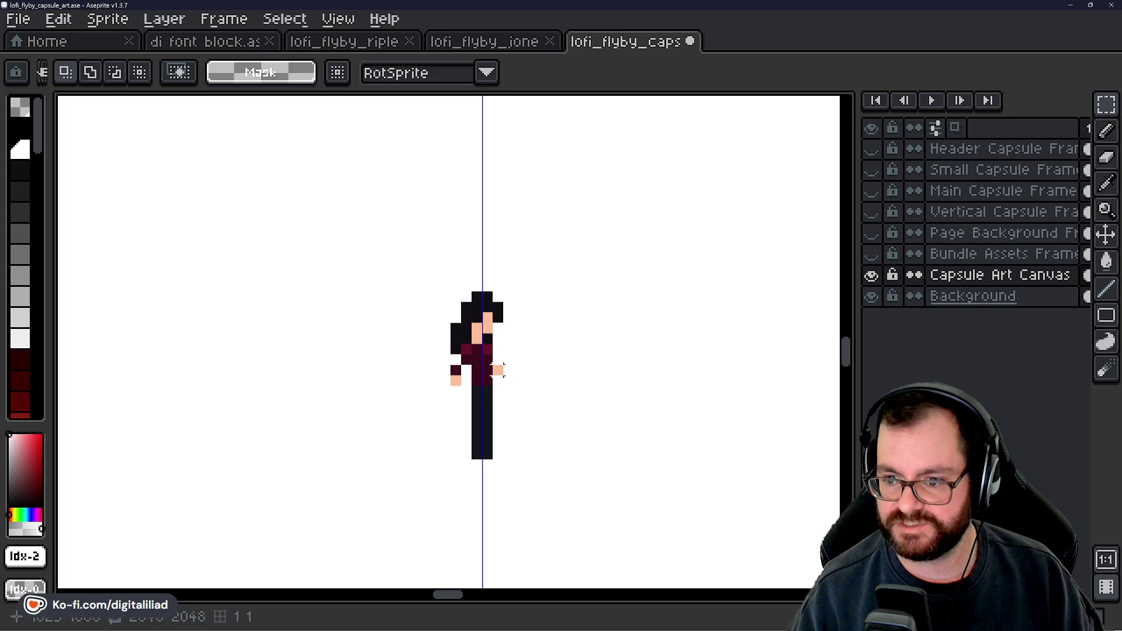
pyautogui.click(508, 42)
# Step: Play and zoom into the lofi_flyby_jonesy cat animation, then return to the capsule document
pyautogui.press('Return')
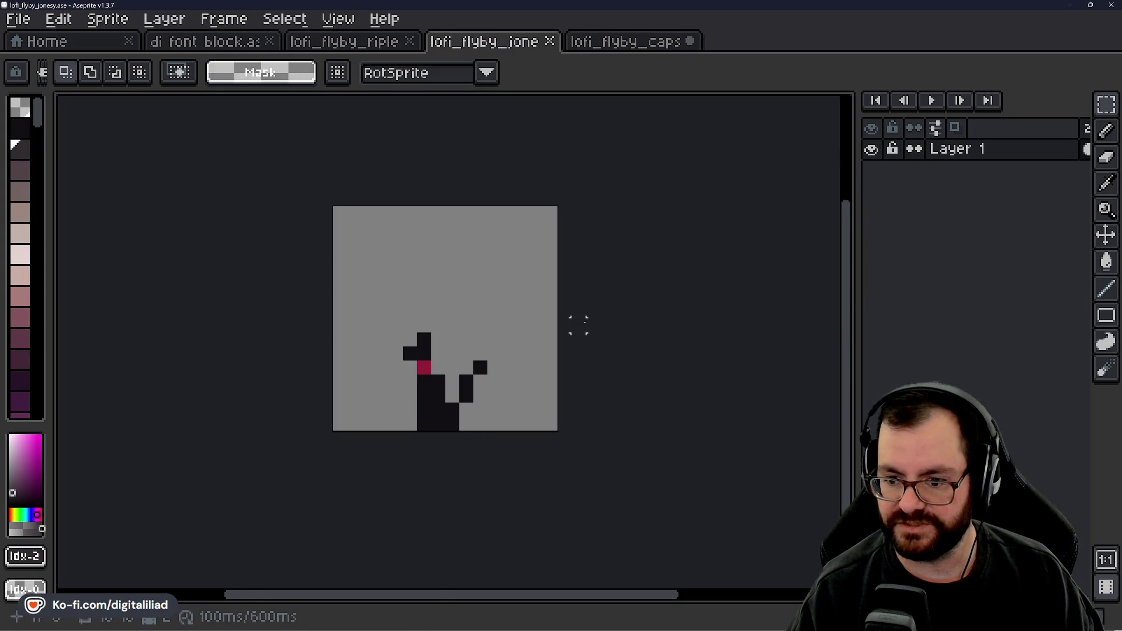
pyautogui.scroll(1, 466, 382)
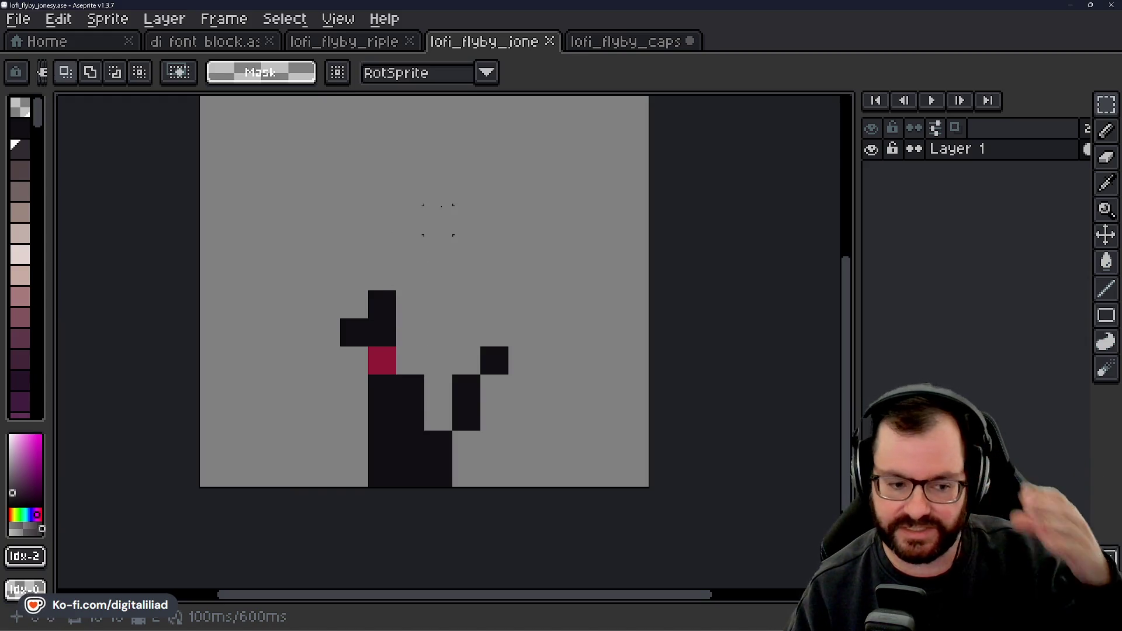
pyautogui.click(611, 49)
pyautogui.scroll(-3, 508, 303)
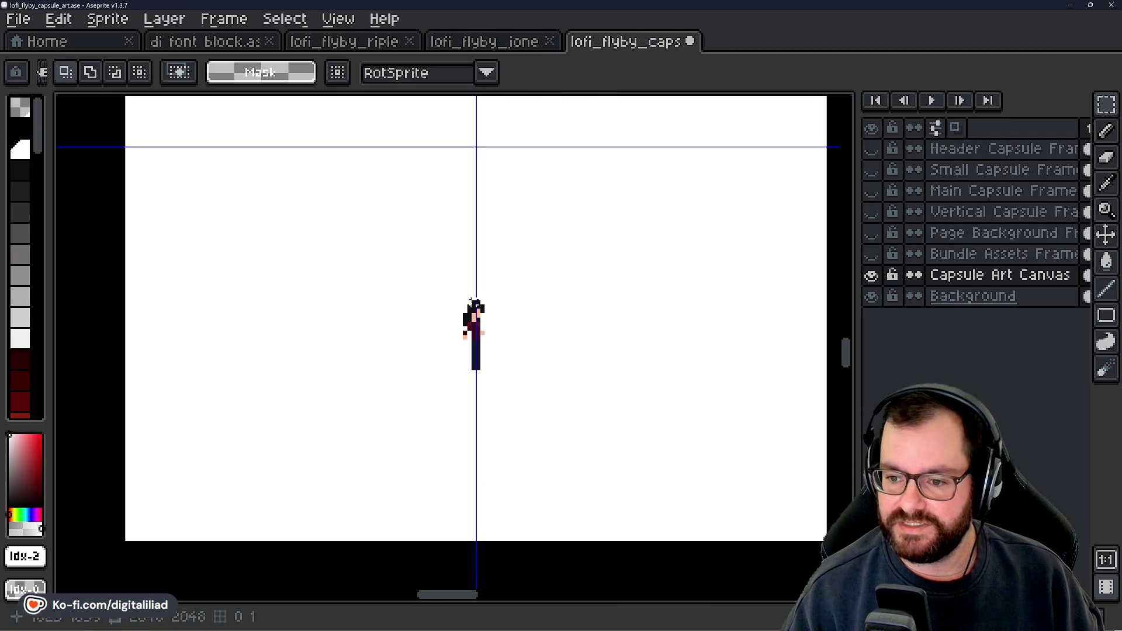
pyautogui.scroll(1, 508, 302)
pyautogui.scroll(-1, 486, 308)
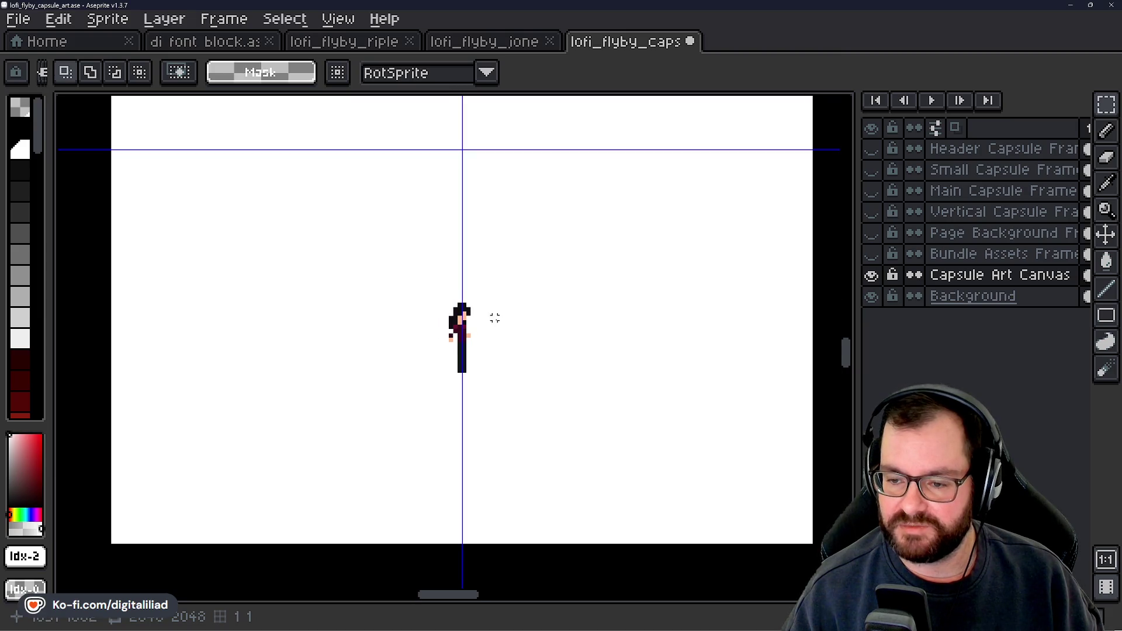
pyautogui.moveTo(432, 288); pyautogui.dragTo(428, 316)
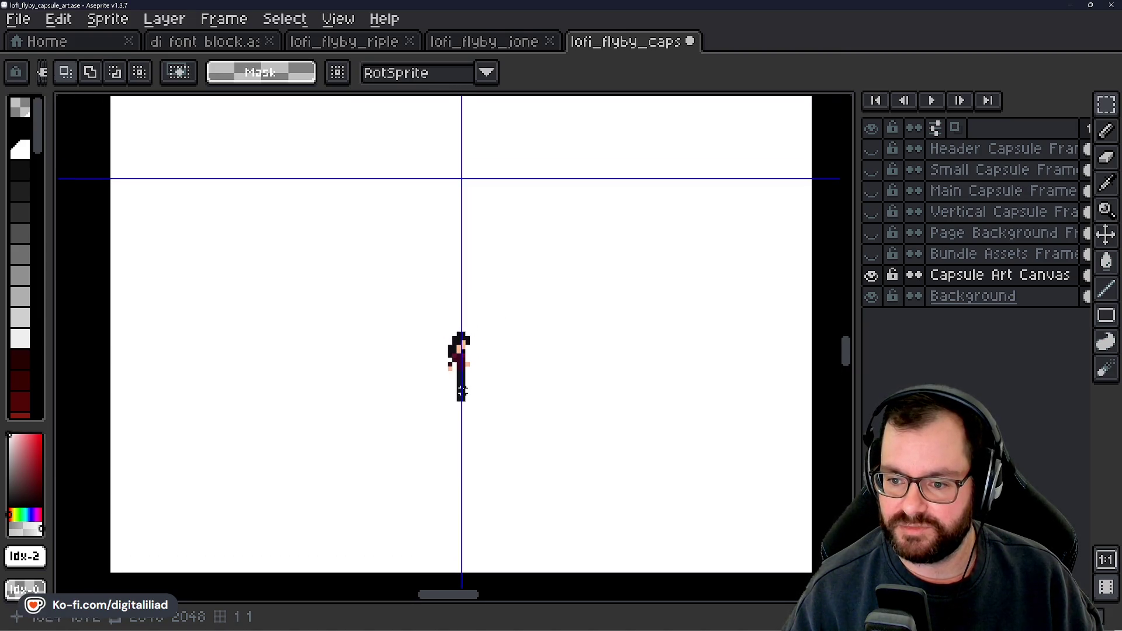
pyautogui.scroll(1, 462, 392)
pyautogui.scroll(-1, 461, 336)
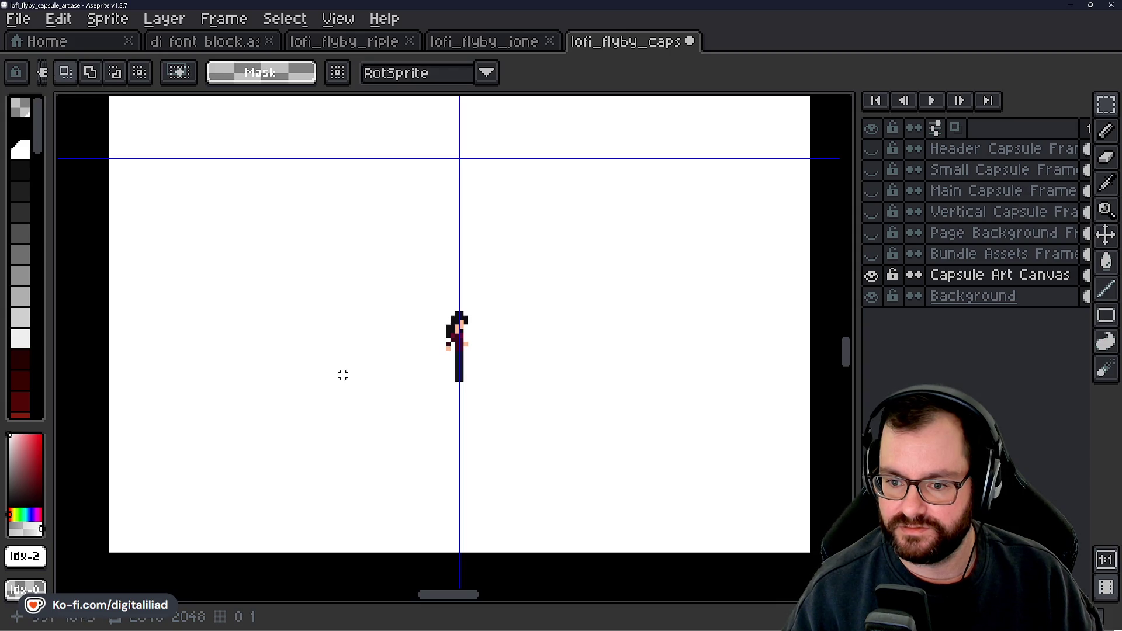
pyautogui.scroll(-1, 380, 348)
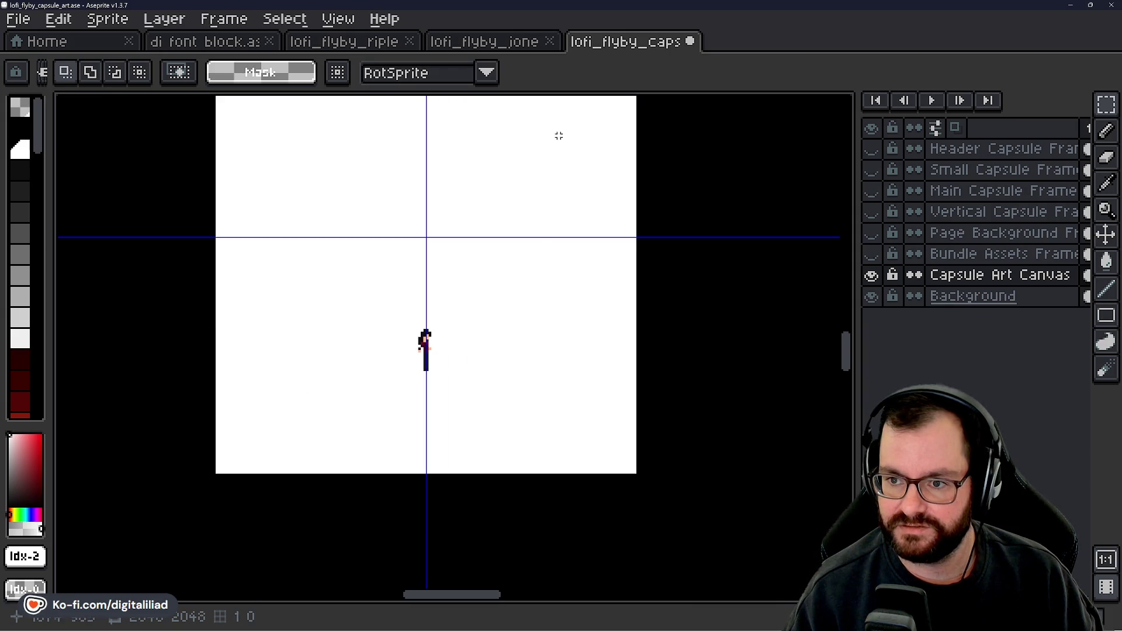
pyautogui.scroll(-1, 679, 281)
pyautogui.scroll(-1, 666, 288)
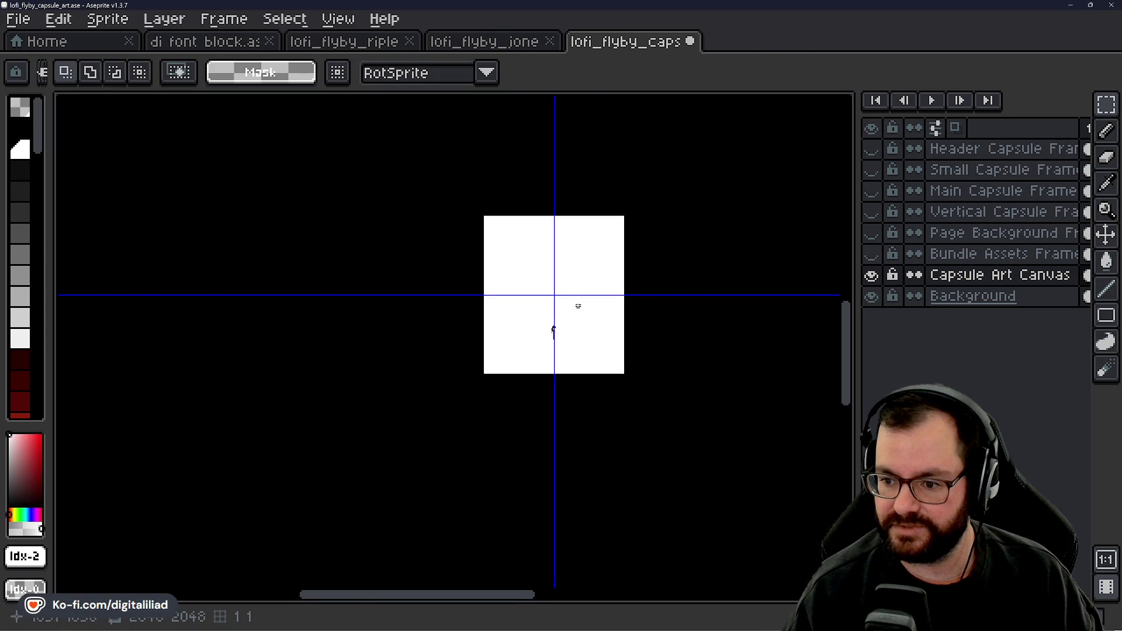
pyautogui.scroll(4, 578, 306)
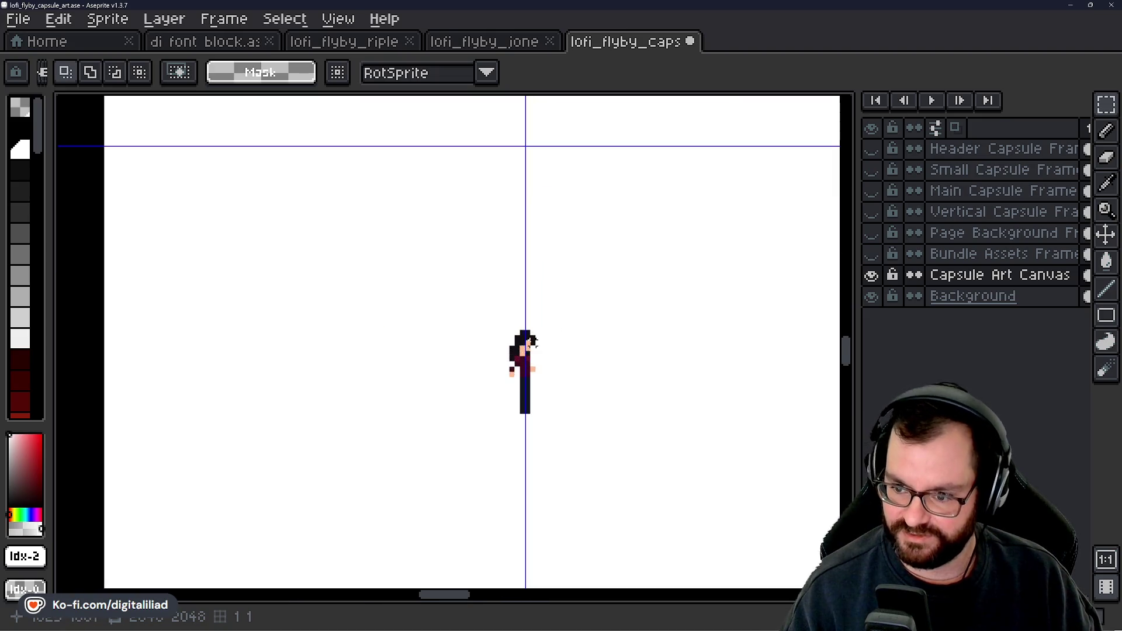
pyautogui.scroll(-1, 534, 341)
pyautogui.moveTo(588, 255); pyautogui.dragTo(561, 381)
pyautogui.moveTo(559, 388); pyautogui.dragTo(540, 328)
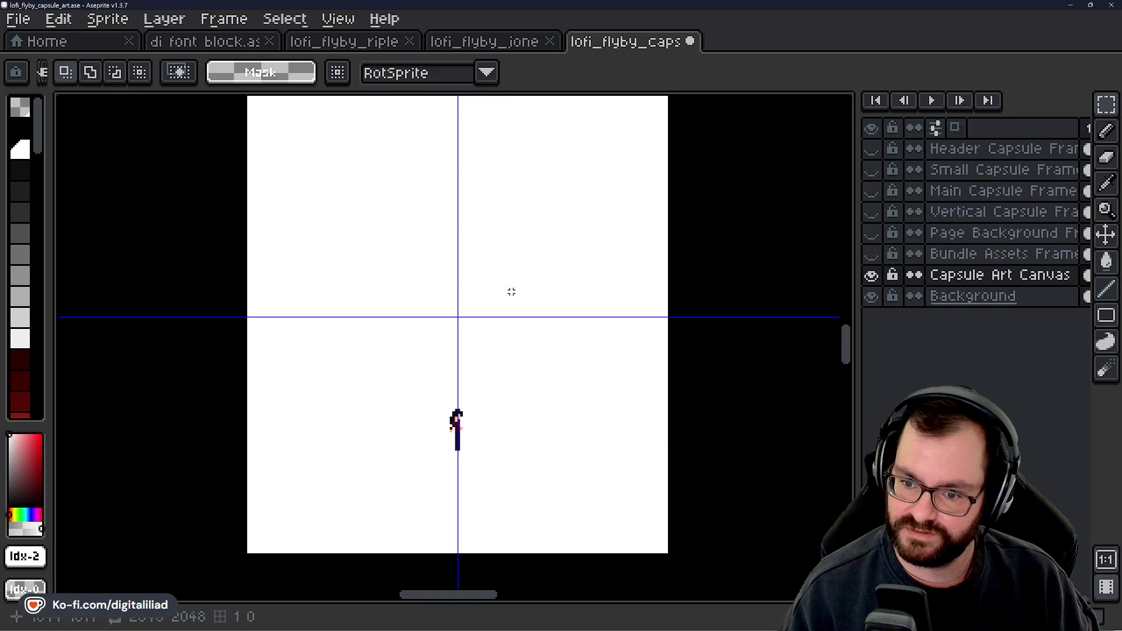
pyautogui.moveTo(498, 260)
pyautogui.mouseDown()
pyautogui.moveTo(494, 287)
pyautogui.moveTo(489, 266)
pyautogui.mouseUp()
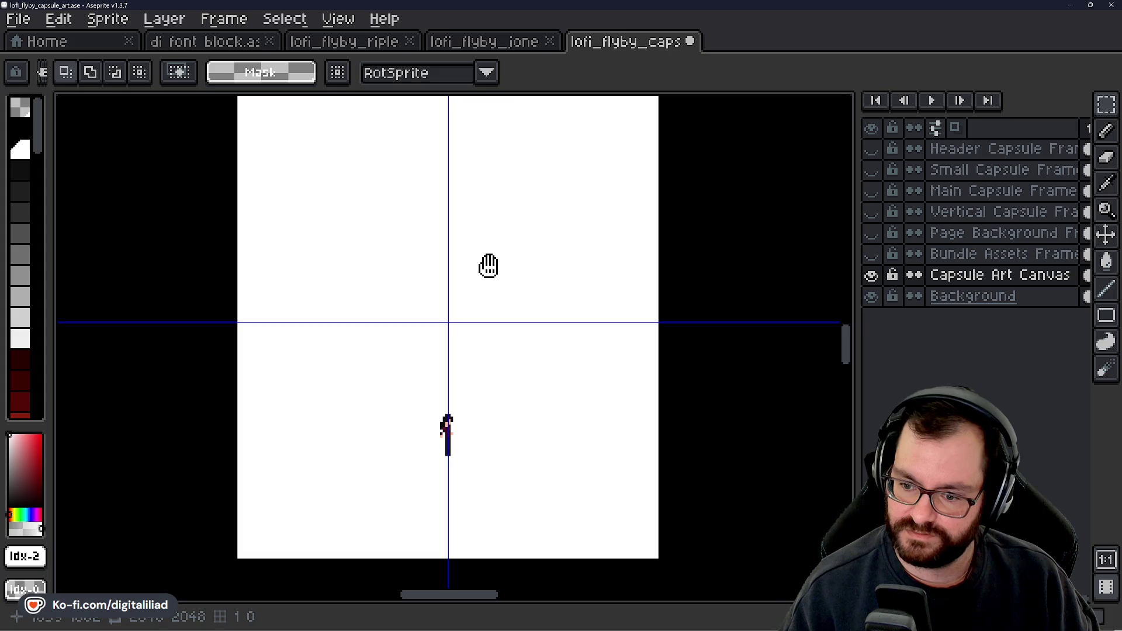
pyautogui.scroll(2, 465, 410)
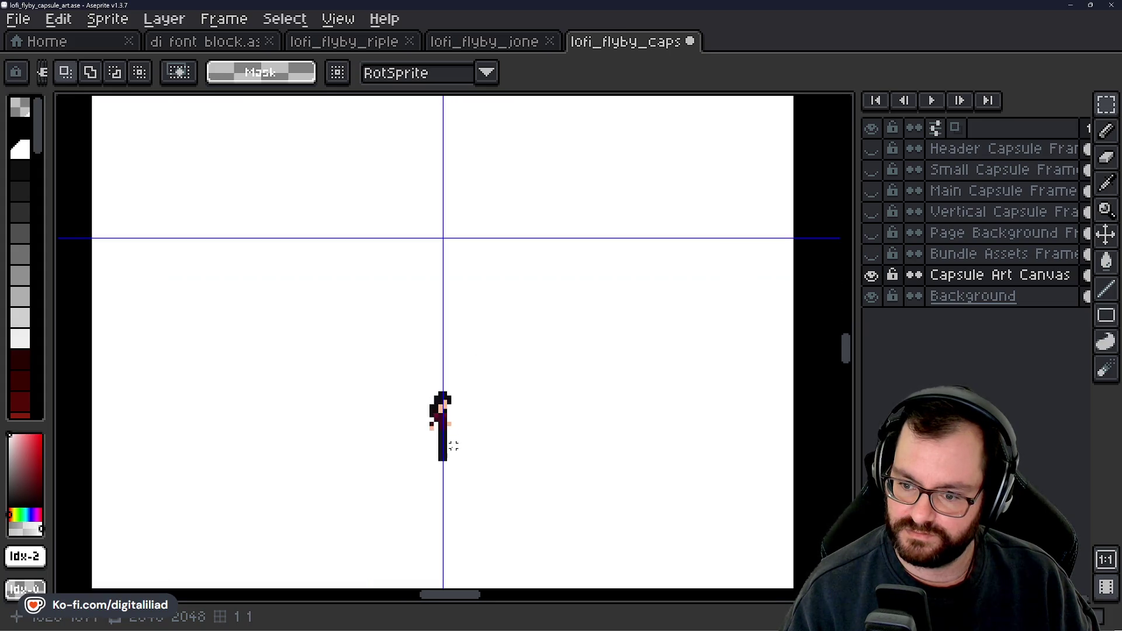
pyautogui.scroll(-1, 466, 415)
pyautogui.moveTo(504, 399); pyautogui.dragTo(506, 407)
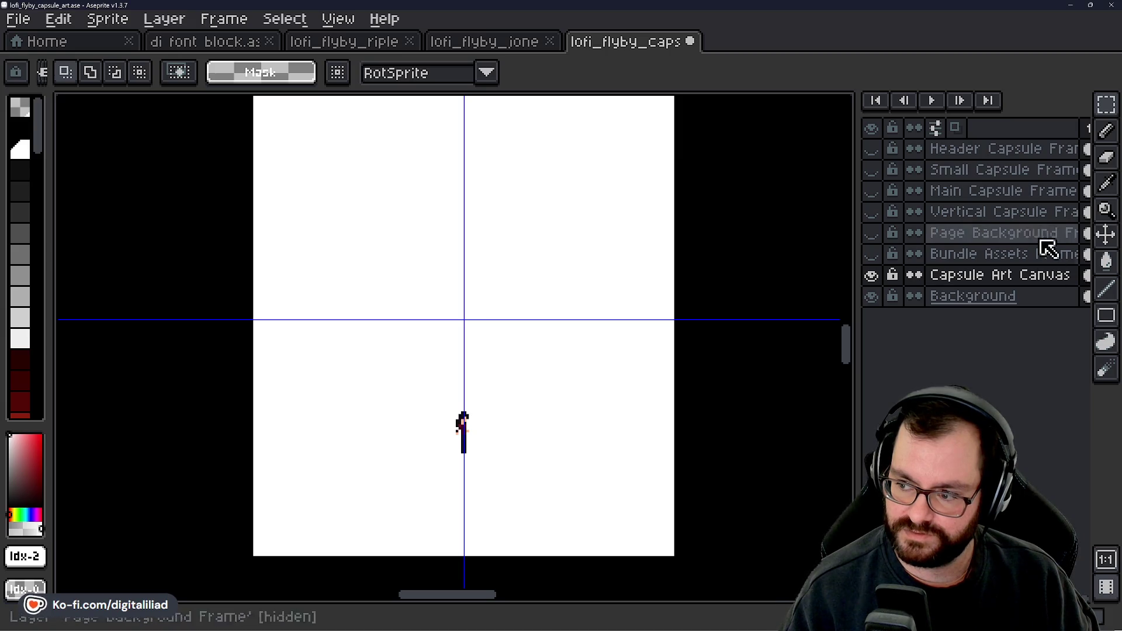
# Step: Show the Page Background, Vertical, Main, Small, Header and Bundle Assets frame guides
pyautogui.scroll(-4, 546, 300)
pyautogui.click(872, 232)
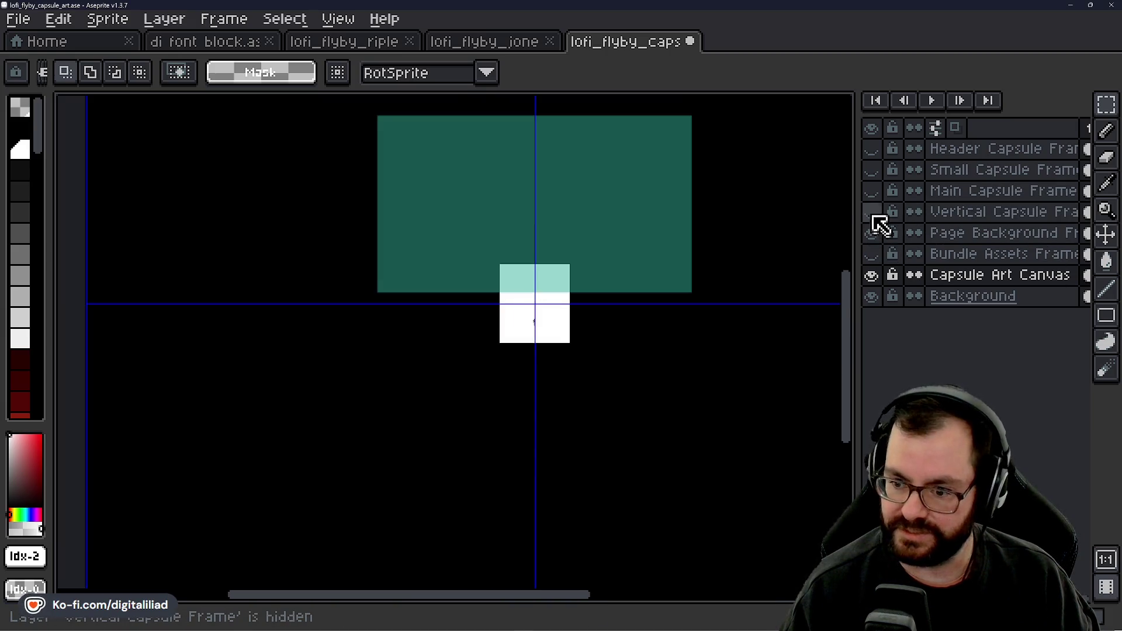
pyautogui.click(871, 211)
pyautogui.click(872, 191)
pyautogui.click(872, 169)
pyautogui.click(874, 149)
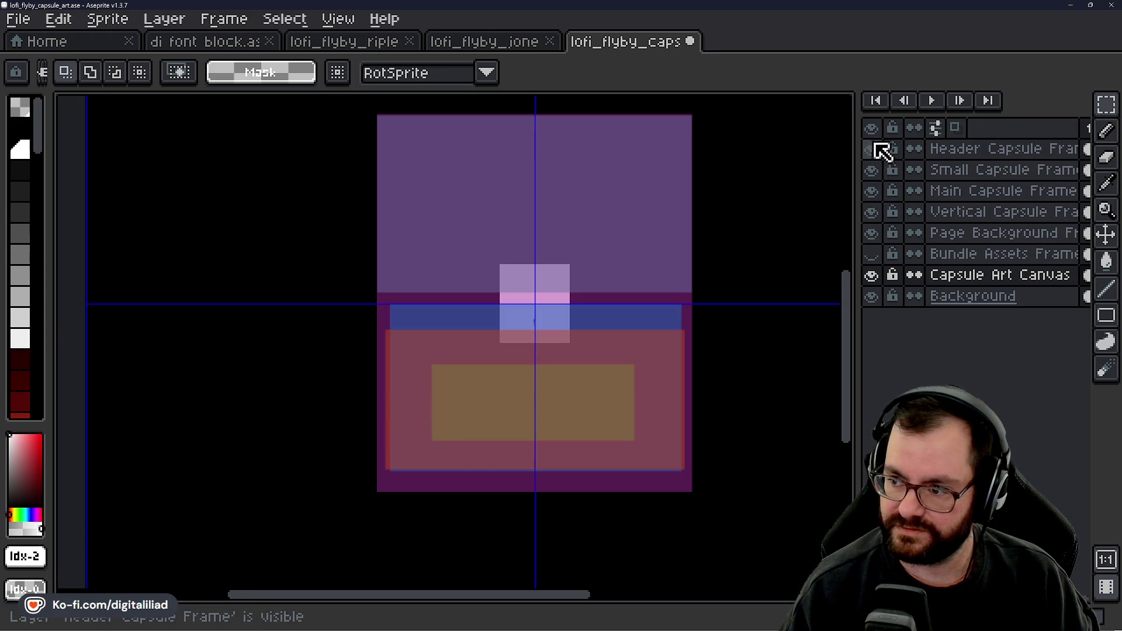
pyautogui.click(875, 254)
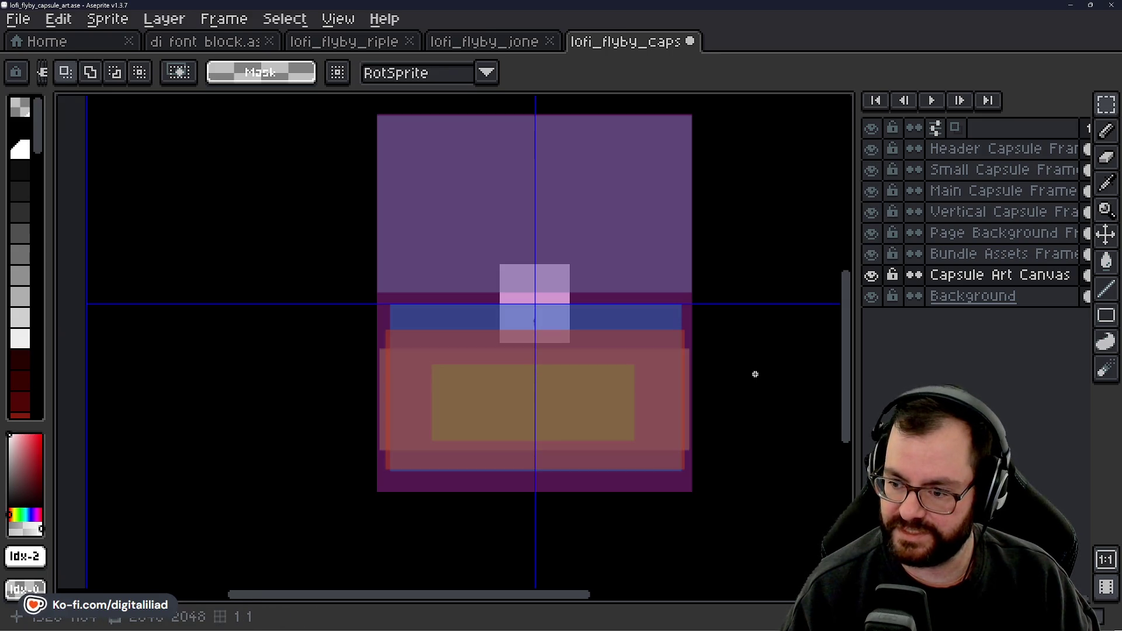
# Step: Pan around the canvas to inspect the frame stack from the character up to the purple frame
pyautogui.scroll(2, 753, 376)
pyautogui.moveTo(724, 355); pyautogui.dragTo(735, 377)
pyautogui.scroll(-2, 695, 357)
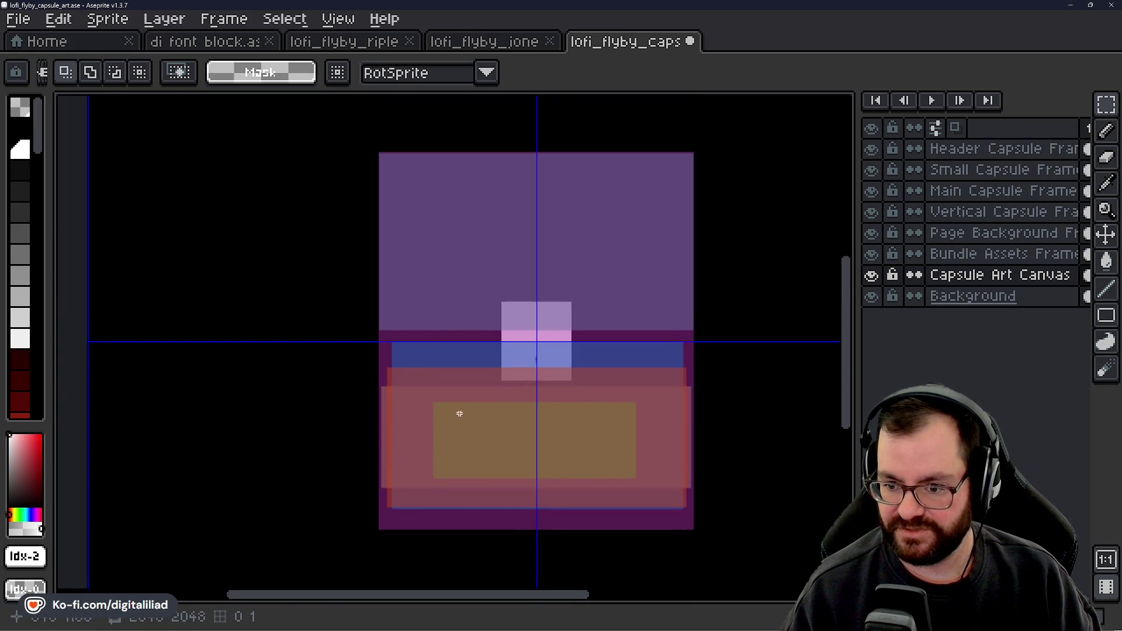
pyautogui.scroll(2, 507, 444)
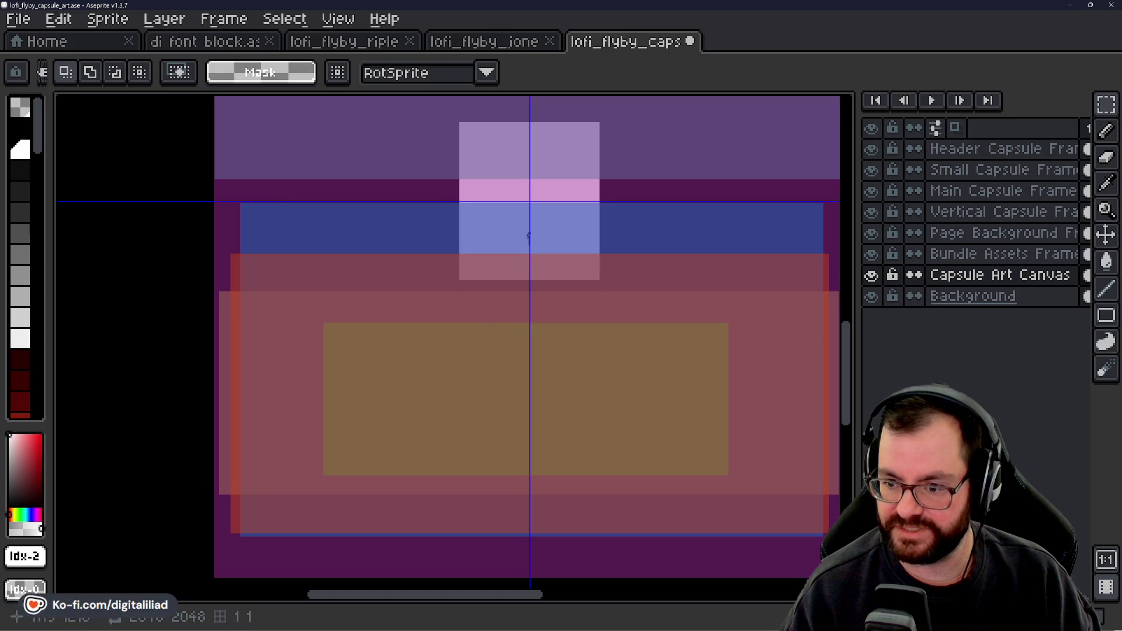
pyautogui.moveTo(594, 287); pyautogui.dragTo(581, 468)
pyautogui.moveTo(568, 335); pyautogui.dragTo(547, 444)
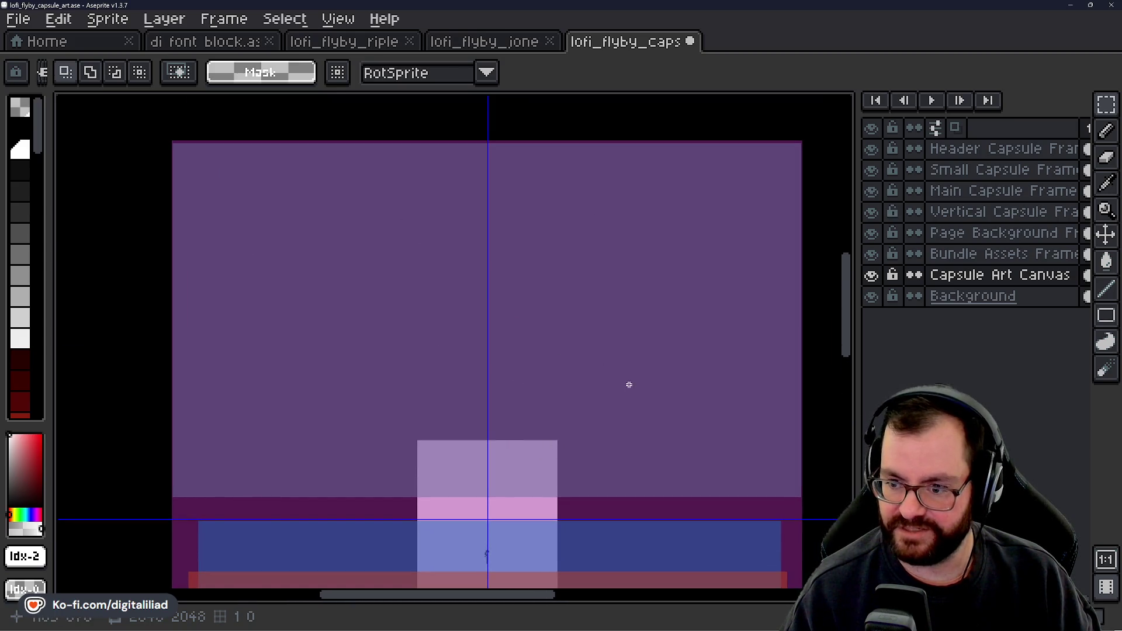
pyautogui.moveTo(629, 385); pyautogui.dragTo(590, 201)
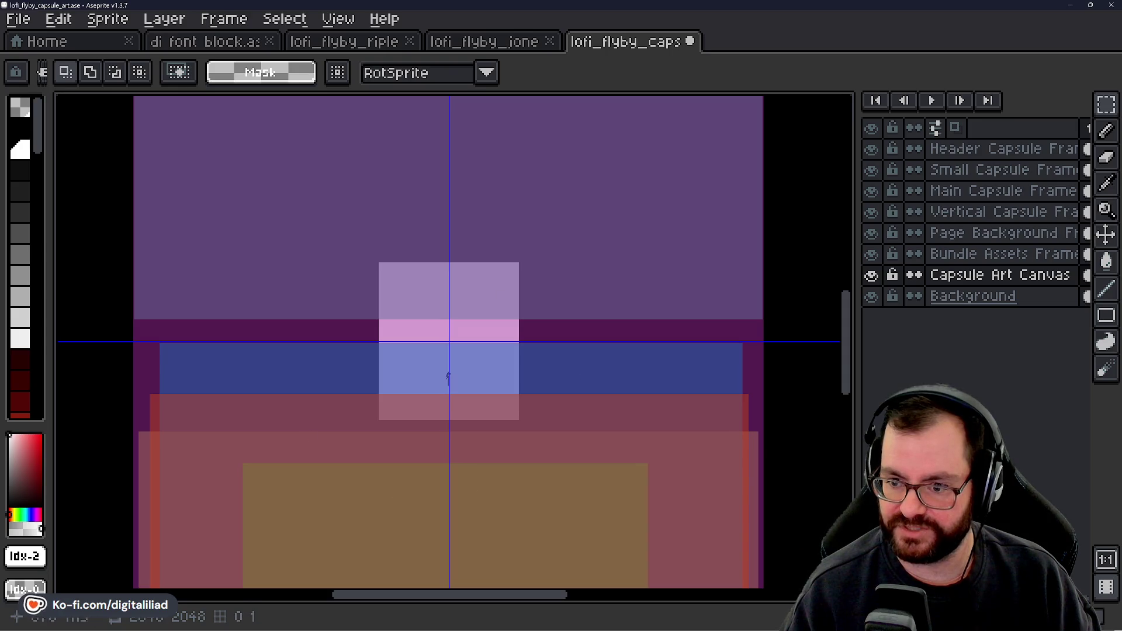
pyautogui.moveTo(543, 255)
pyautogui.mouseDown()
pyautogui.moveTo(571, 256)
pyautogui.moveTo(577, 368)
pyautogui.moveTo(541, 343)
pyautogui.moveTo(556, 331)
pyautogui.moveTo(541, 238)
pyautogui.moveTo(563, 133)
pyautogui.mouseUp()
pyautogui.moveTo(556, 333)
pyautogui.mouseDown()
pyautogui.moveTo(577, 253)
pyautogui.moveTo(565, 286)
pyautogui.mouseUp()
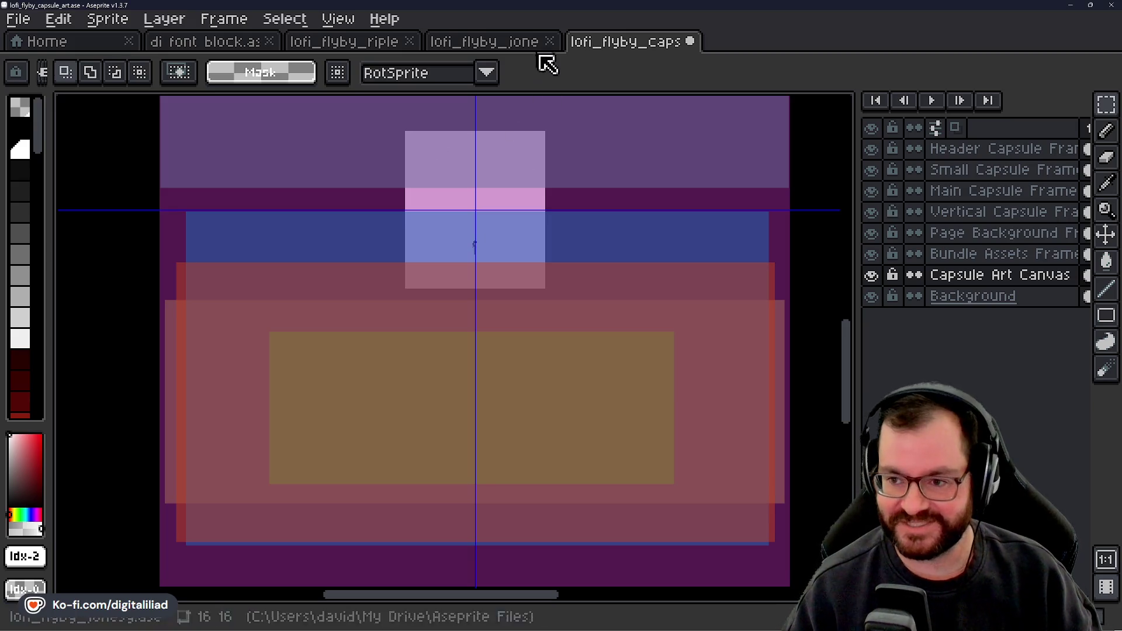
pyautogui.scroll(1, 581, 208)
pyautogui.moveTo(403, 236); pyautogui.dragTo(433, 327)
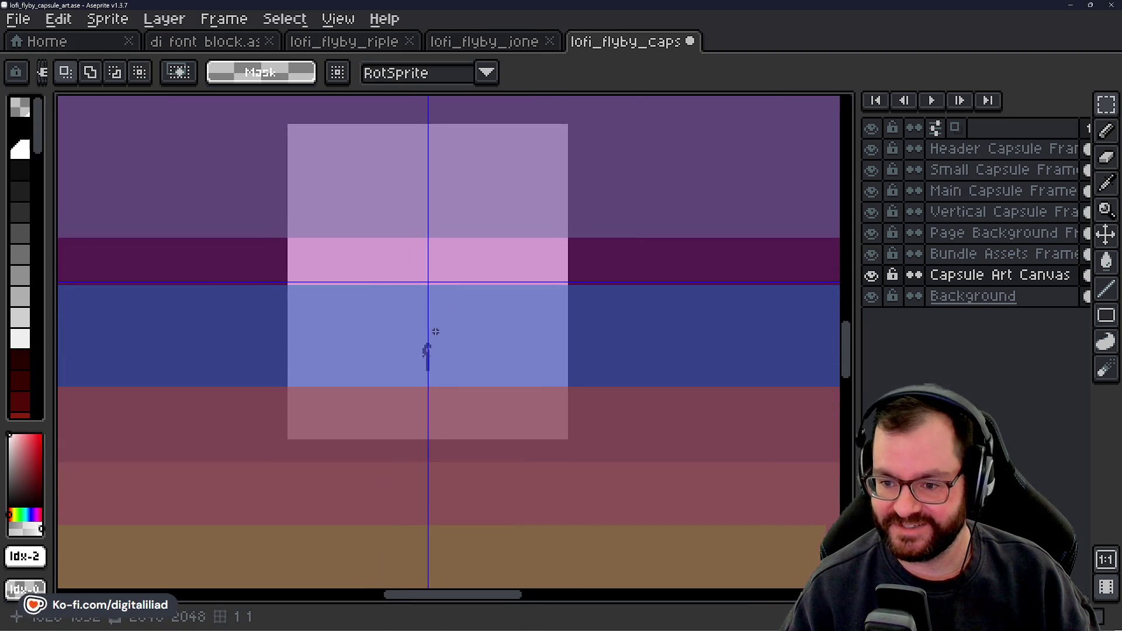
pyautogui.scroll(1, 433, 328)
pyautogui.moveTo(403, 374); pyautogui.dragTo(480, 380)
pyautogui.scroll(1, 479, 379)
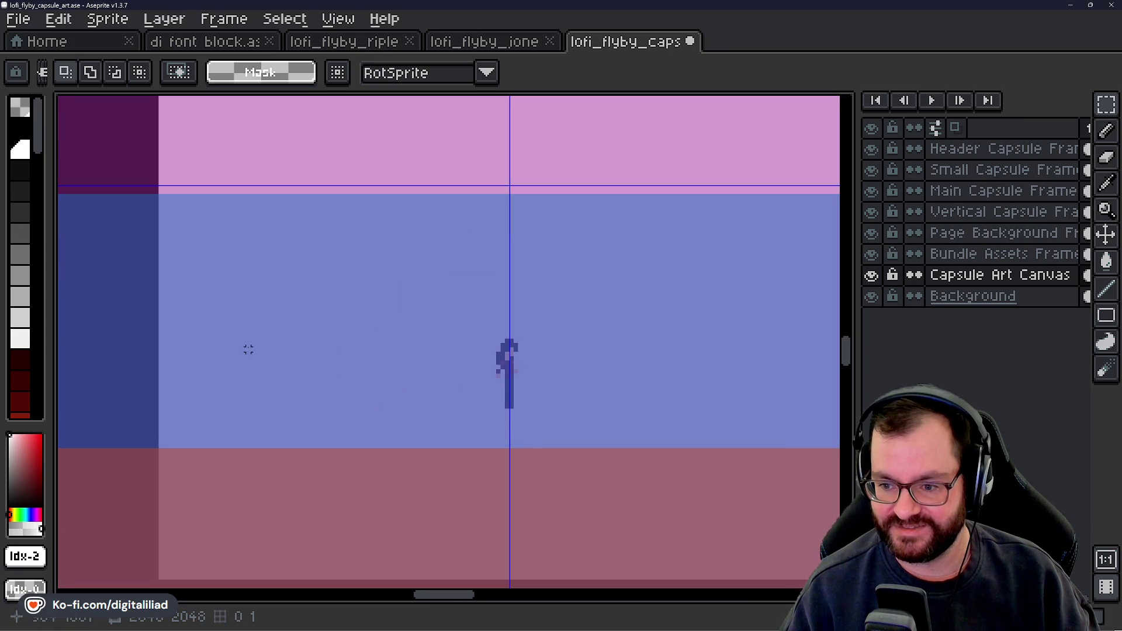
pyautogui.scroll(-2, 424, 360)
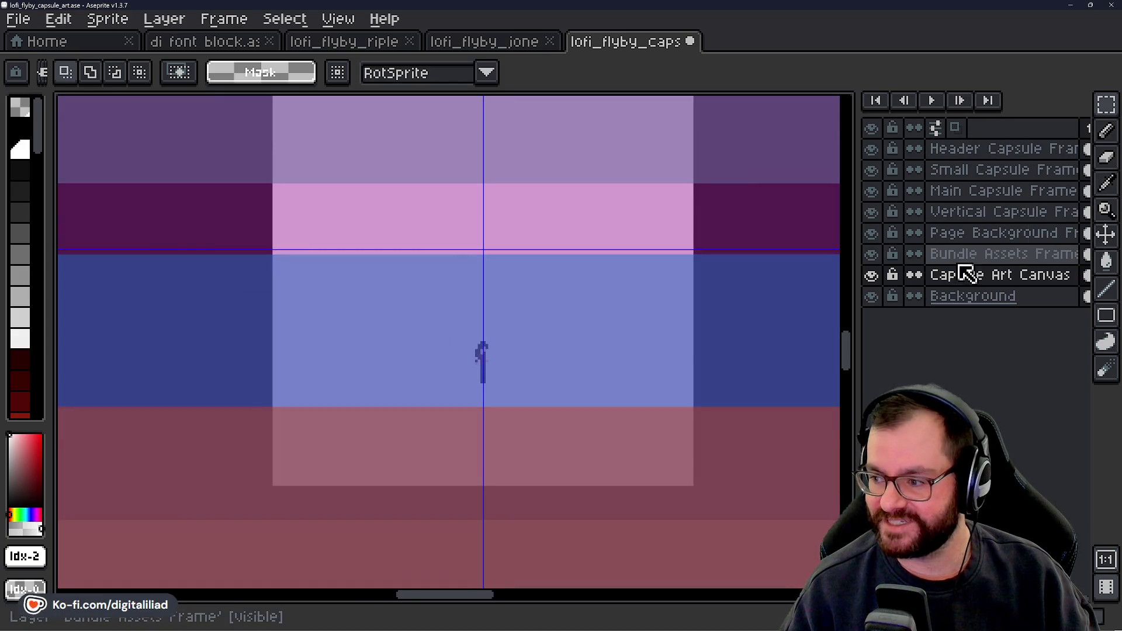
pyautogui.click(995, 255)
pyautogui.click(971, 275)
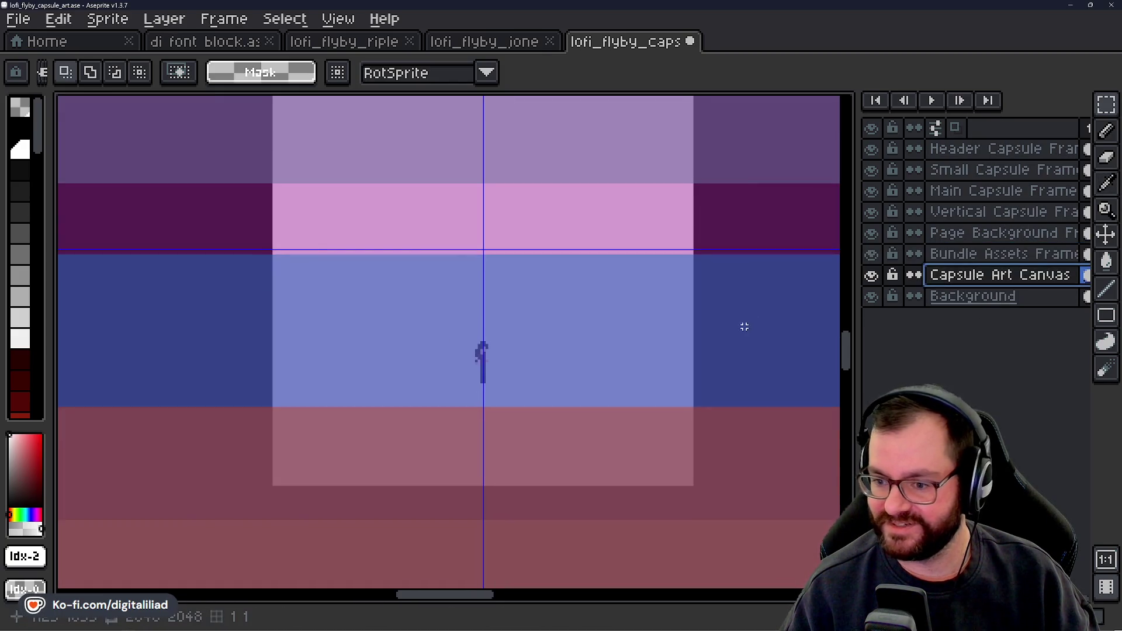
pyautogui.moveTo(871, 148)
pyautogui.mouseDown()
pyautogui.moveTo(881, 167)
pyautogui.moveTo(876, 263)
pyautogui.mouseUp()
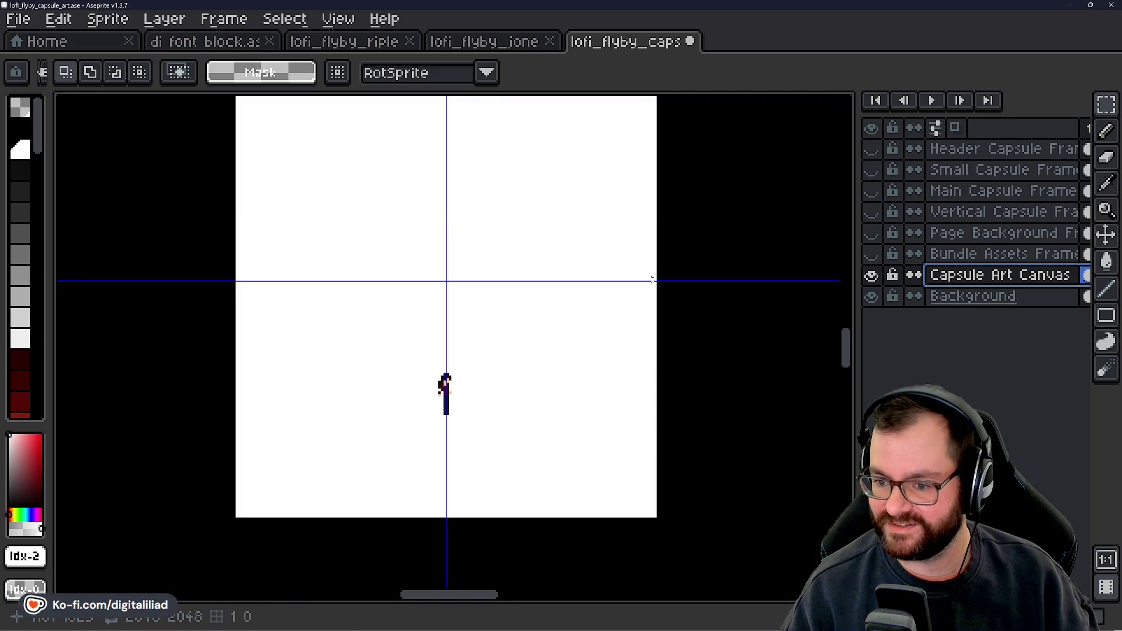
# Step: Undo the character's placement and Magic Wand-select the white canvas block
pyautogui.scroll(-1, 622, 327)
pyautogui.scroll(1, 460, 277)
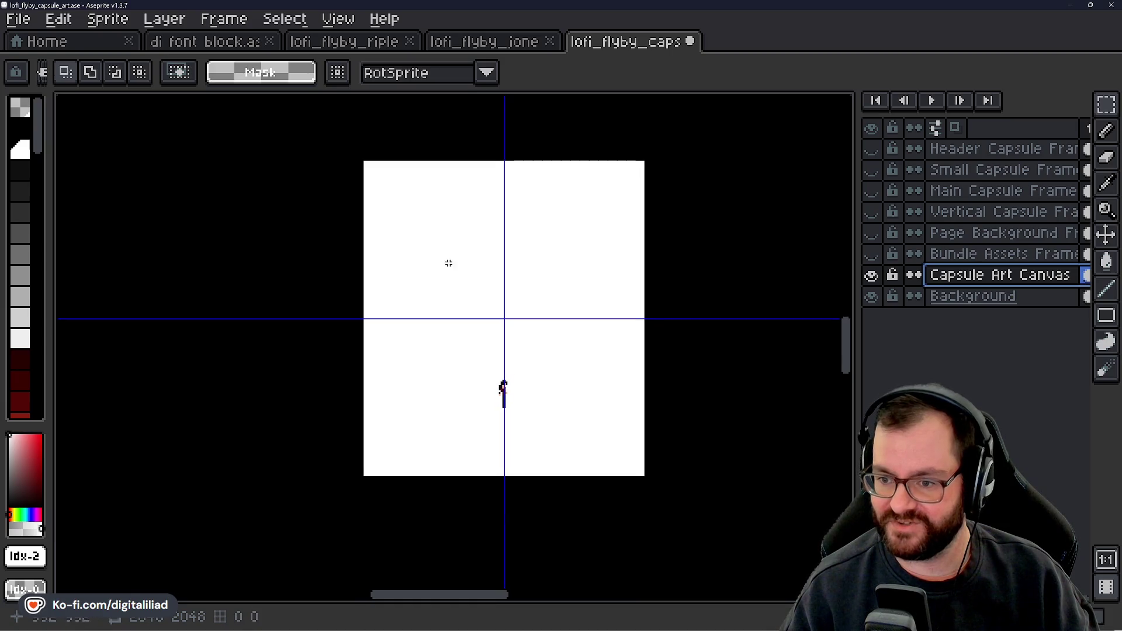
pyautogui.scroll(-1, 441, 206)
pyautogui.hotkey('ctrl', 'z')
pyautogui.click(1108, 109)
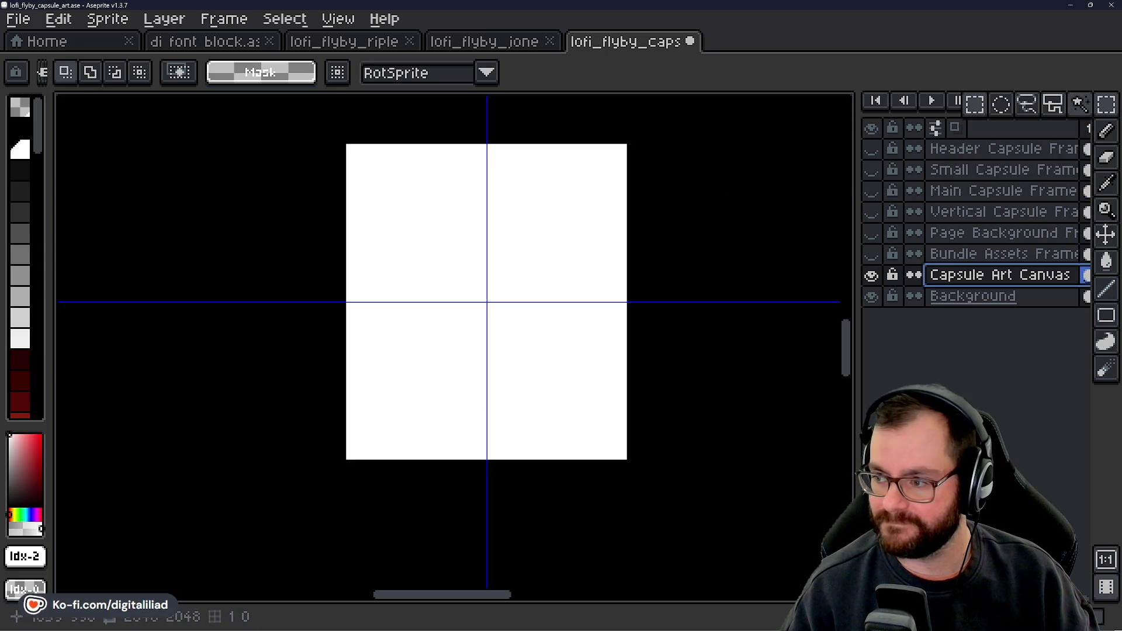
pyautogui.click(1080, 105)
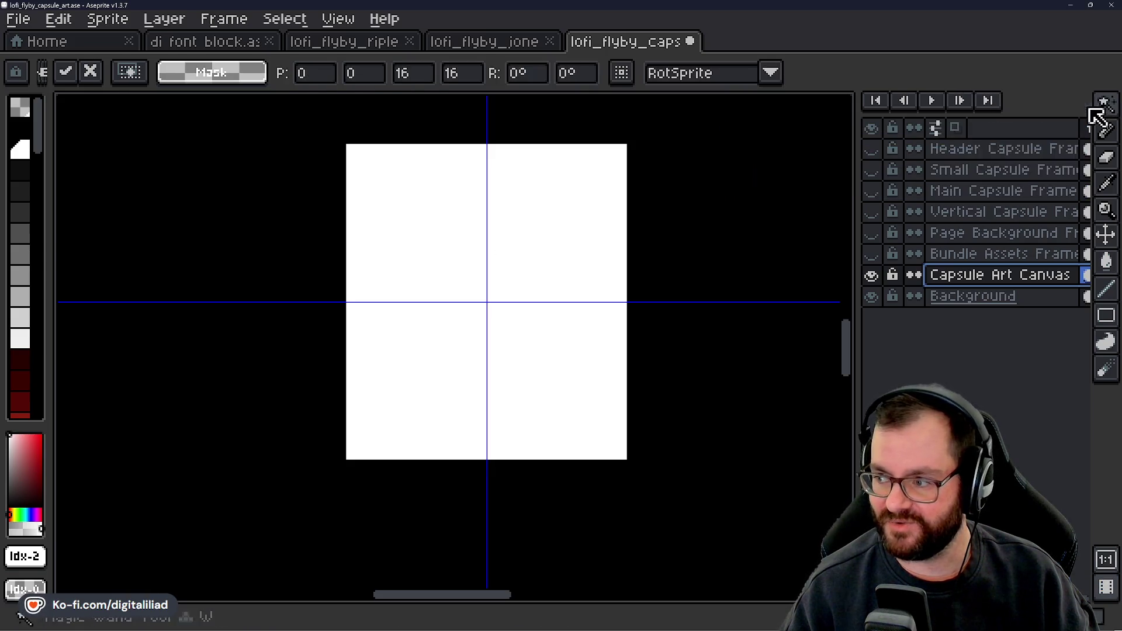
pyautogui.click(433, 253)
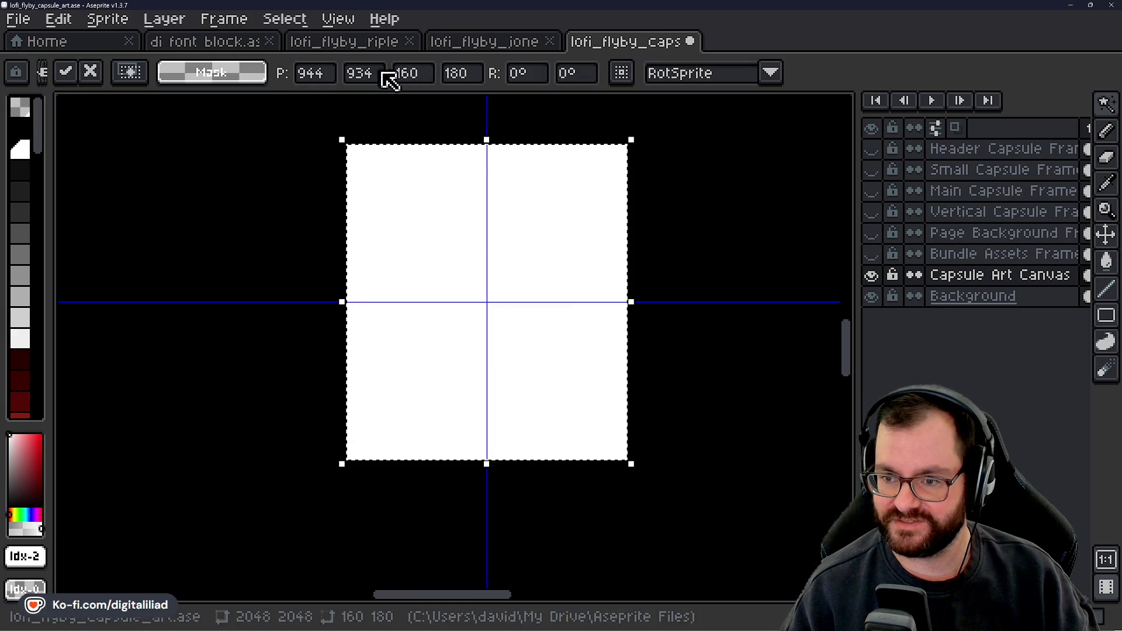
# Step: Resize the white block to width 80 and height 90 and apply it
pyautogui.click(464, 76)
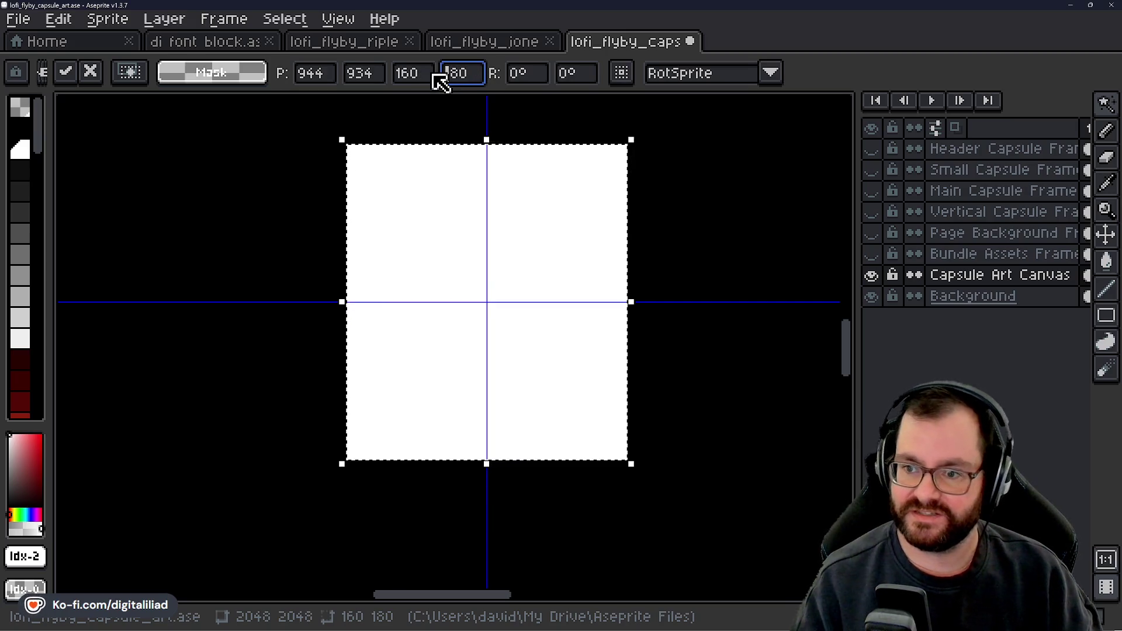
pyautogui.click(414, 74)
pyautogui.write('80')
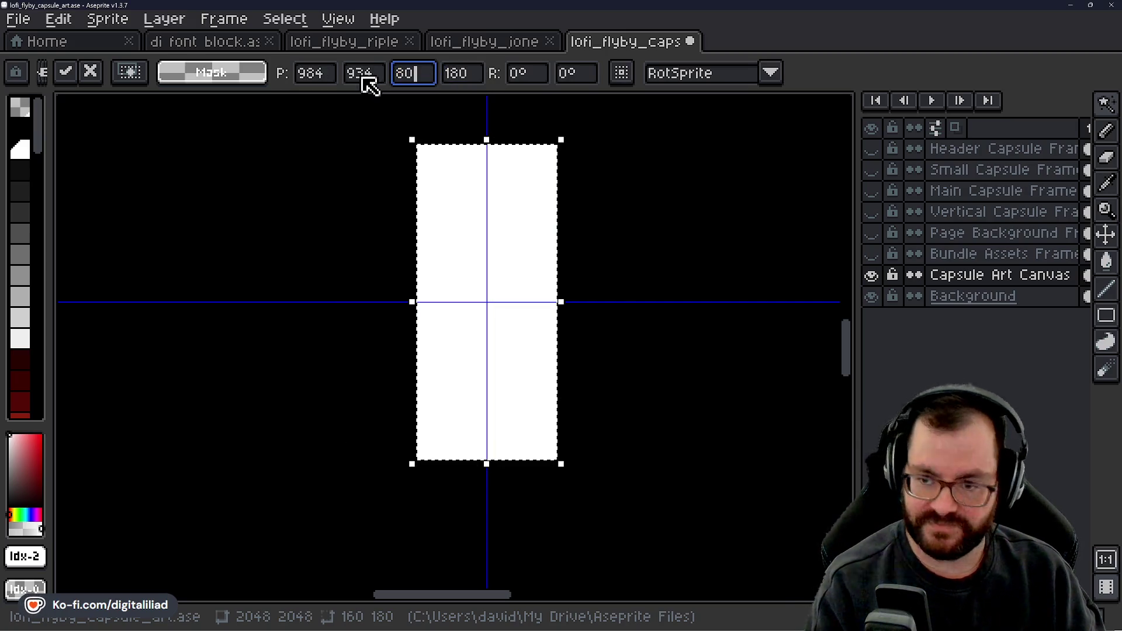
pyautogui.press('Tab')
pyautogui.write('90')
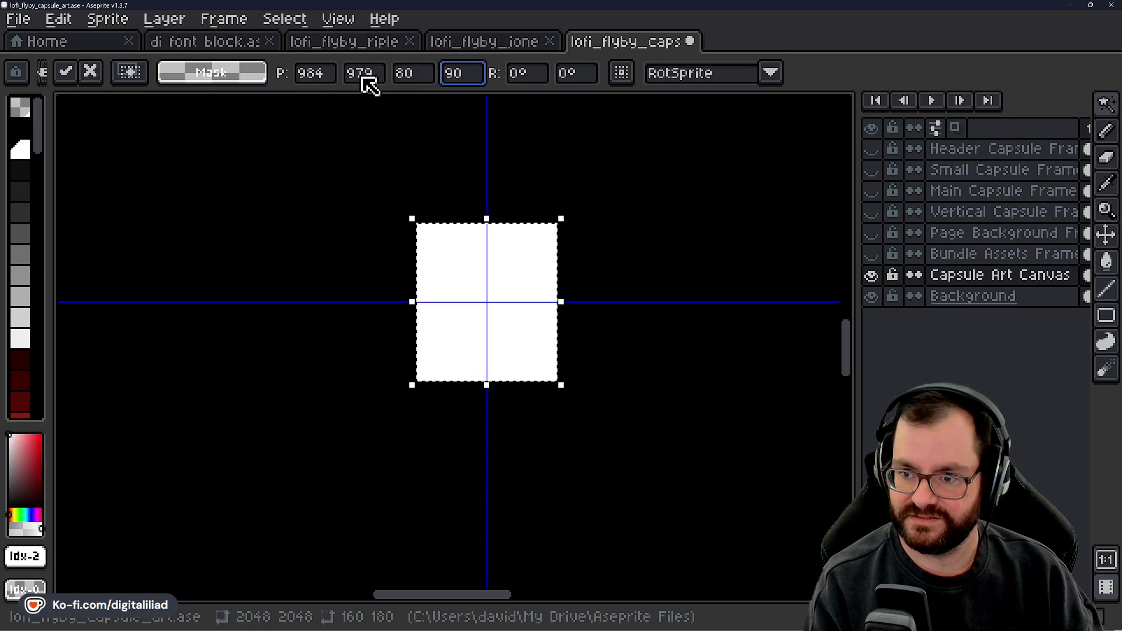
pyautogui.press('Return')
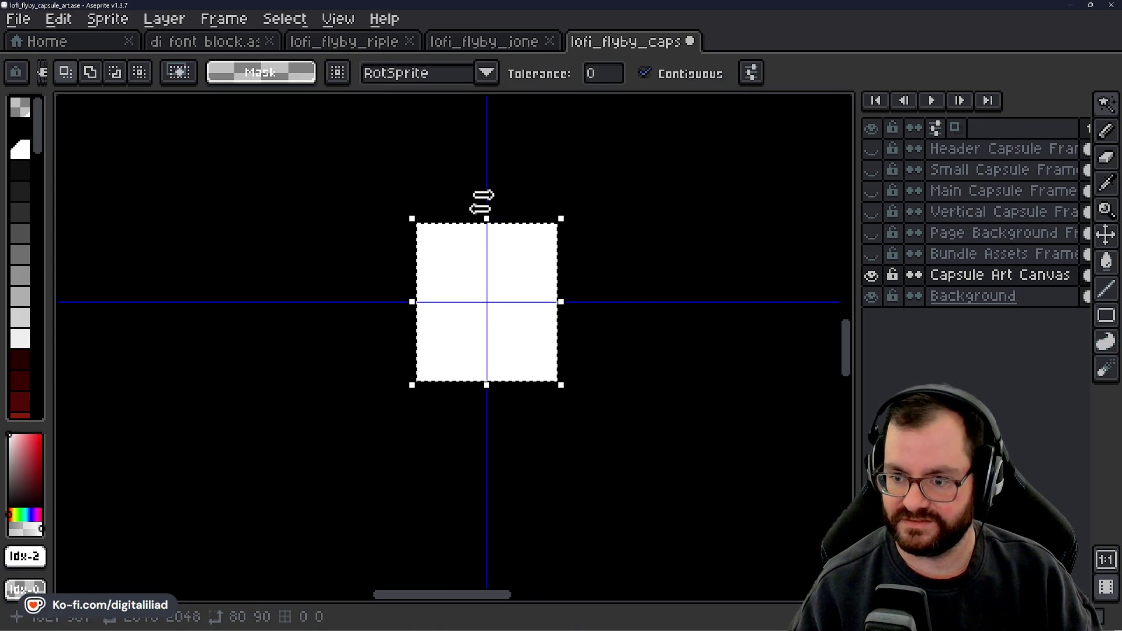
# Step: Centre the white canvas and copy the character from the lofi_flyby_ripley sprite
pyautogui.scroll(1, 486, 176)
pyautogui.scroll(1, 488, 181)
pyautogui.moveTo(486, 215); pyautogui.dragTo(496, 168)
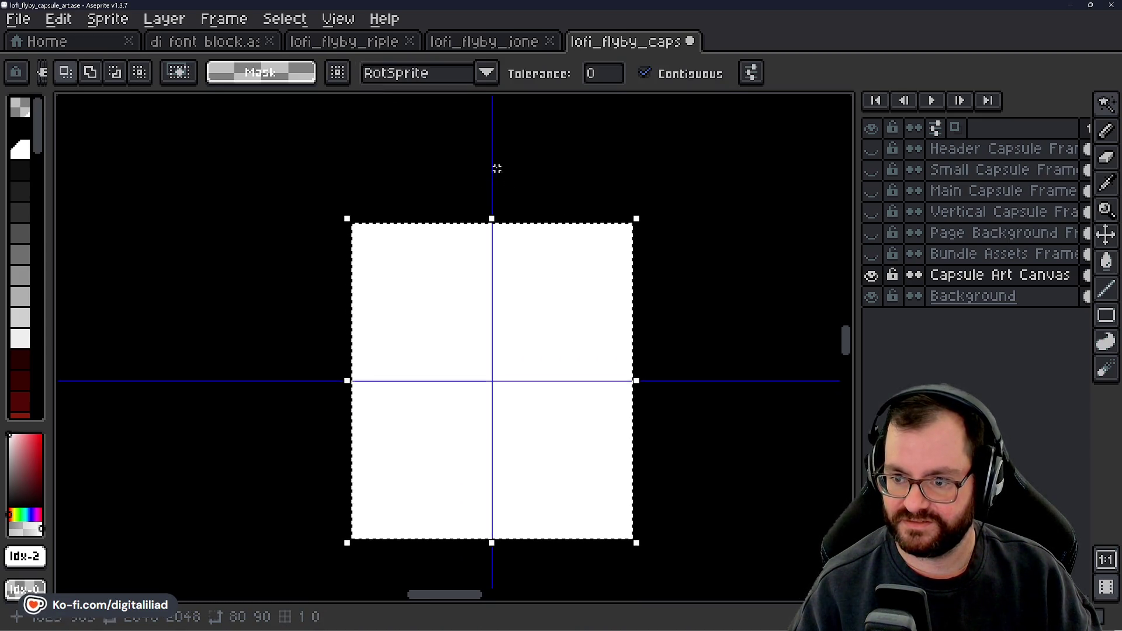
pyautogui.moveTo(671, 313); pyautogui.dragTo(680, 286)
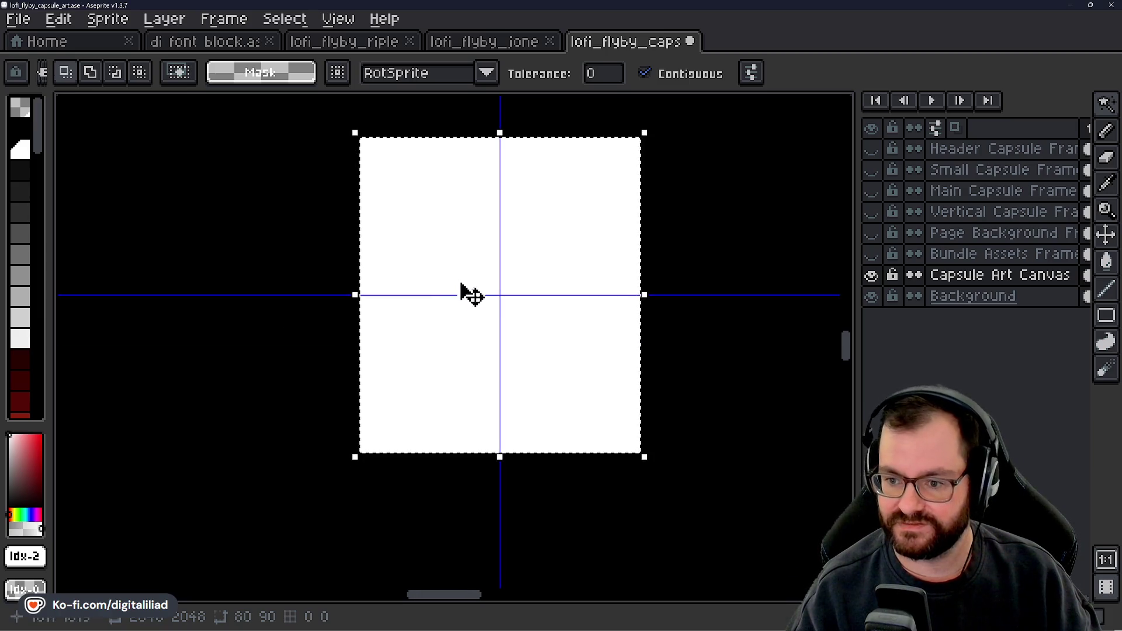
pyautogui.click(374, 42)
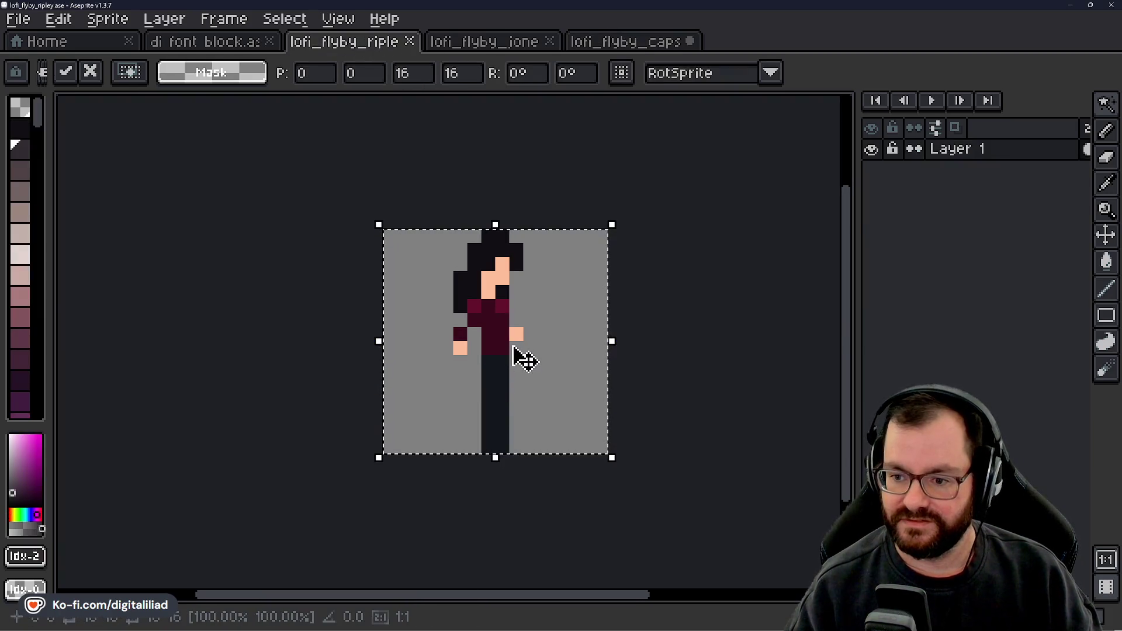
pyautogui.click(608, 42)
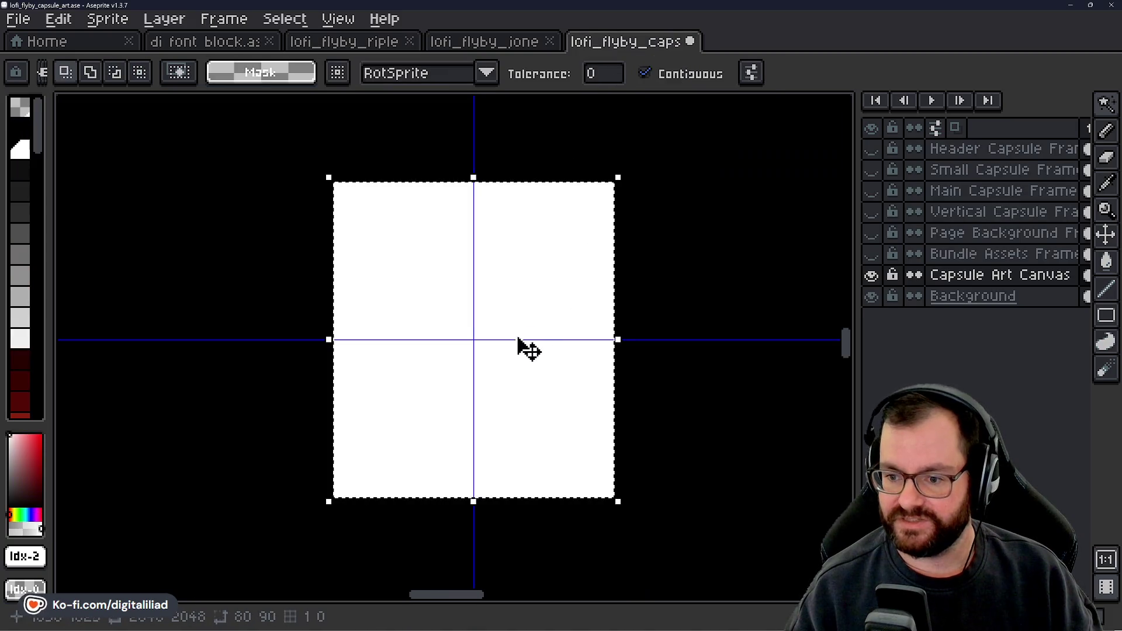
# Step: Paste the Ripley character into lofi_flyby_caps just below the canvas centre
pyautogui.scroll(1, 512, 330)
pyautogui.hotkey('ctrl', 'v')
pyautogui.moveTo(471, 357); pyautogui.dragTo(498, 448)
pyautogui.hotkey('ctrl', 'a')
# Step: Select the whole canvas for transforming, then drop the selection with Escape
pyautogui.scroll(1, 458, 459)
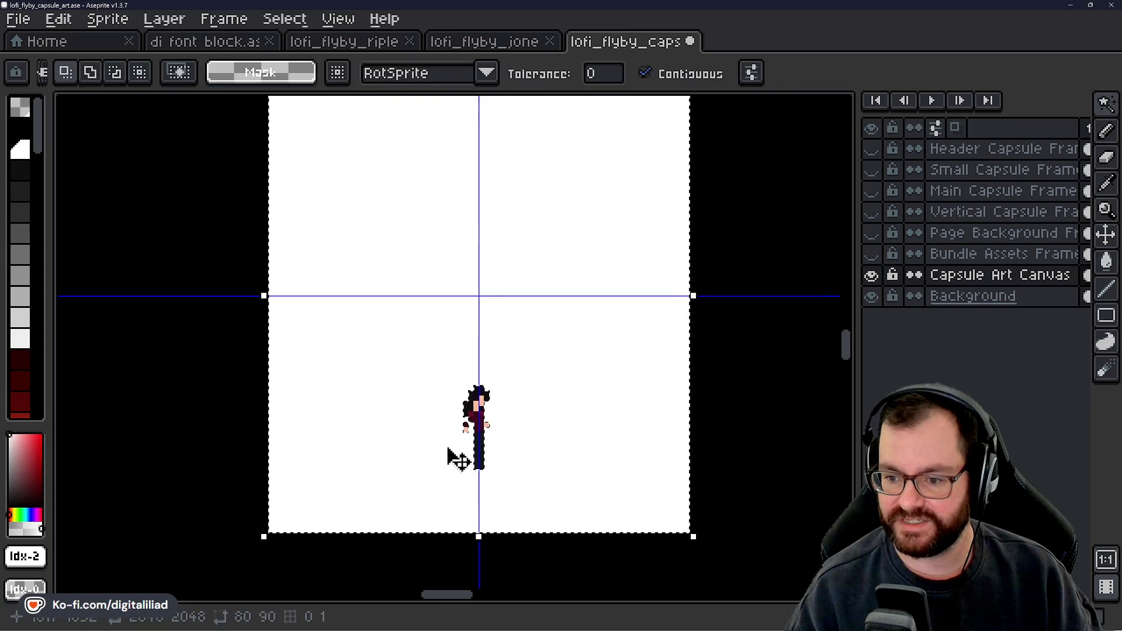
pyautogui.scroll(1, 468, 434)
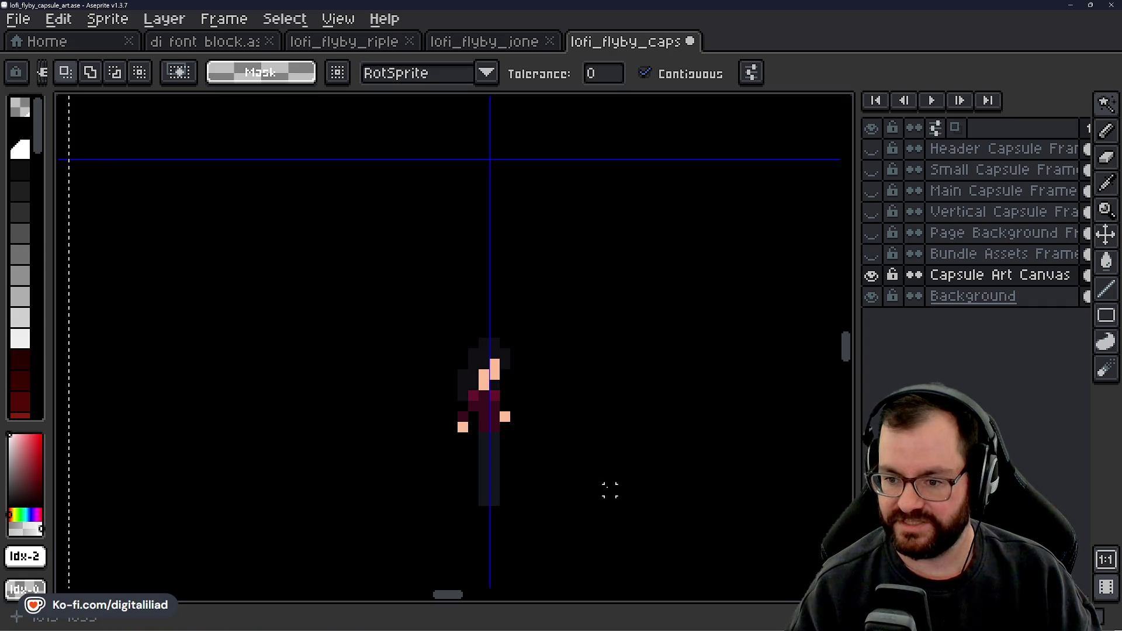
pyautogui.scroll(-3, 608, 489)
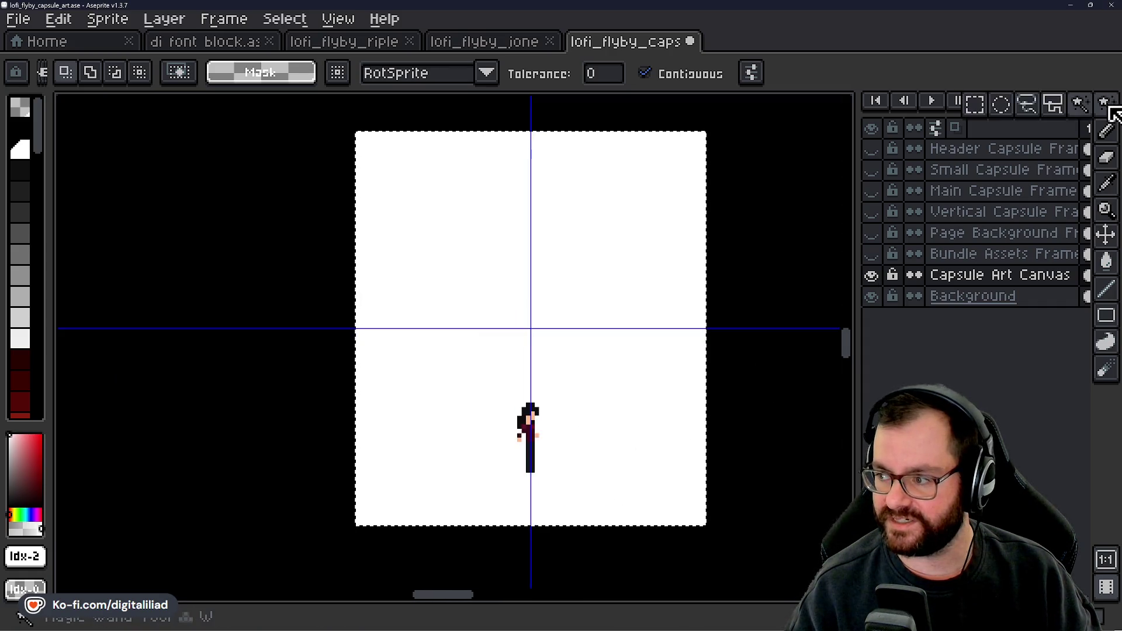
pyautogui.hotkey('ctrl', 't')
pyautogui.hotkey('ctrl', 'a')
pyautogui.scroll(-5, 340, 384)
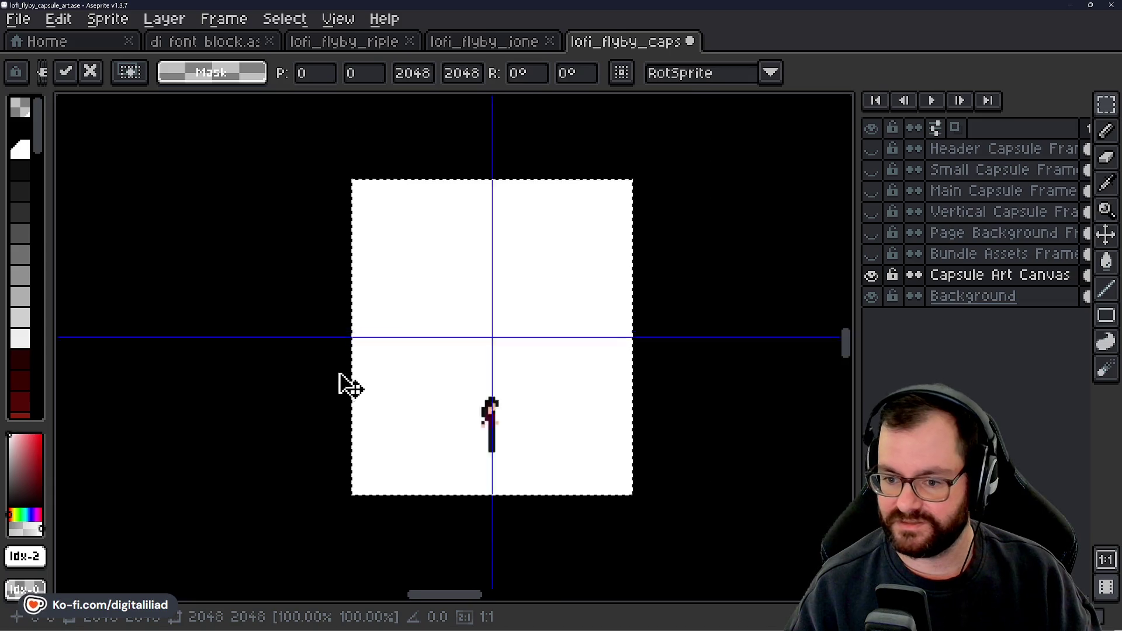
pyautogui.press('Escape')
pyautogui.scroll(5, 395, 386)
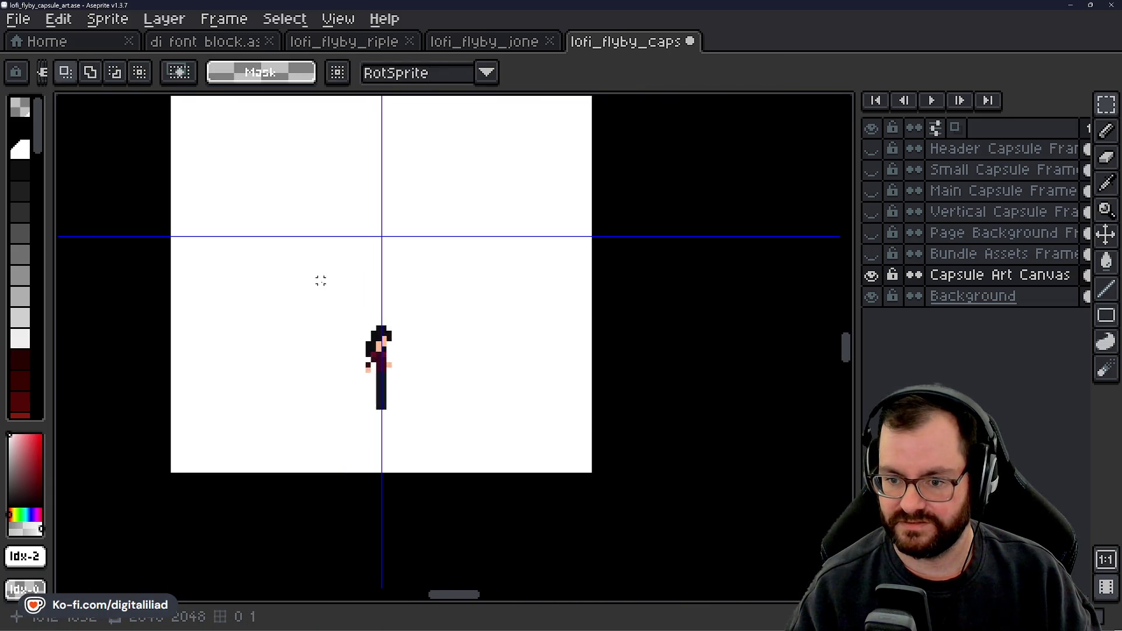
pyautogui.moveTo(310, 302)
pyautogui.mouseDown()
pyautogui.moveTo(446, 426)
pyautogui.moveTo(443, 440)
pyautogui.mouseUp()
pyautogui.hotkey('ctrl', 'd')
pyautogui.moveTo(484, 345); pyautogui.dragTo(537, 397)
pyautogui.moveTo(417, 342); pyautogui.dragTo(509, 465)
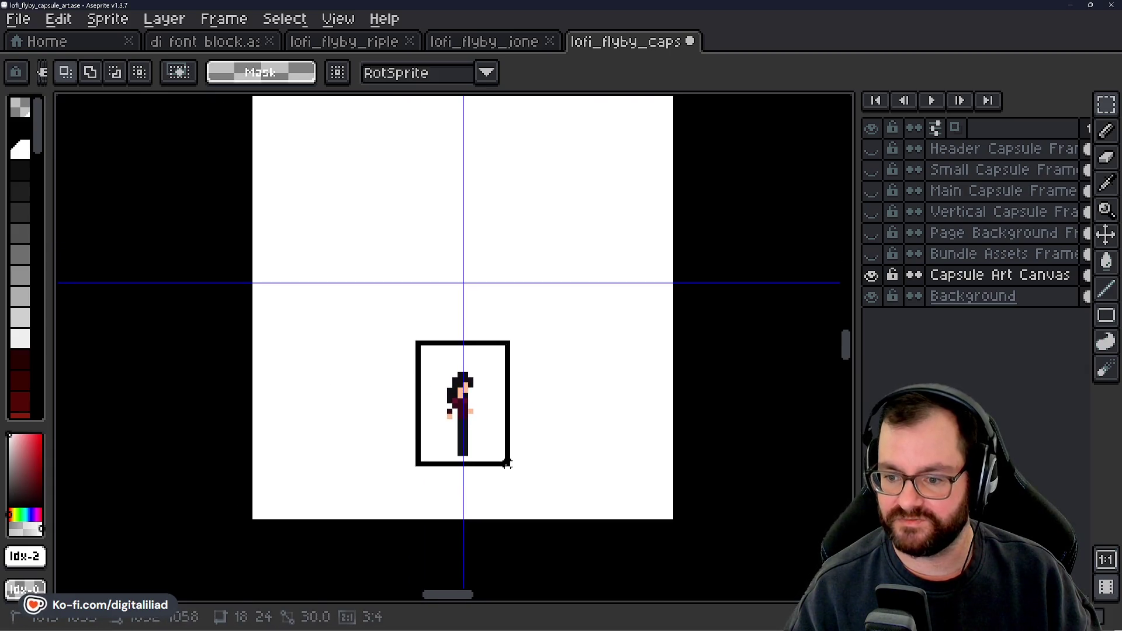
pyautogui.hotkey('ctrl', 'd')
pyautogui.moveTo(381, 353)
pyautogui.mouseDown()
pyautogui.moveTo(553, 427)
pyautogui.moveTo(544, 431)
pyautogui.mouseUp()
pyautogui.hotkey('ctrl', 'd')
pyautogui.moveTo(416, 319); pyautogui.dragTo(509, 486)
pyautogui.hotkey('ctrl', 'd')
pyautogui.moveTo(258, 345); pyautogui.dragTo(351, 477)
pyautogui.moveTo(552, 313)
pyautogui.mouseDown()
pyautogui.moveTo(561, 348)
pyautogui.moveTo(663, 500)
pyautogui.mouseUp()
pyautogui.hotkey('ctrl', 'd')
pyautogui.moveTo(407, 322); pyautogui.dragTo(528, 485)
pyautogui.hotkey('ctrl', 'd')
pyautogui.moveTo(263, 329); pyautogui.dragTo(380, 456)
pyautogui.moveTo(528, 326)
pyautogui.mouseDown()
pyautogui.moveTo(614, 439)
pyautogui.moveTo(668, 472)
pyautogui.mouseUp()
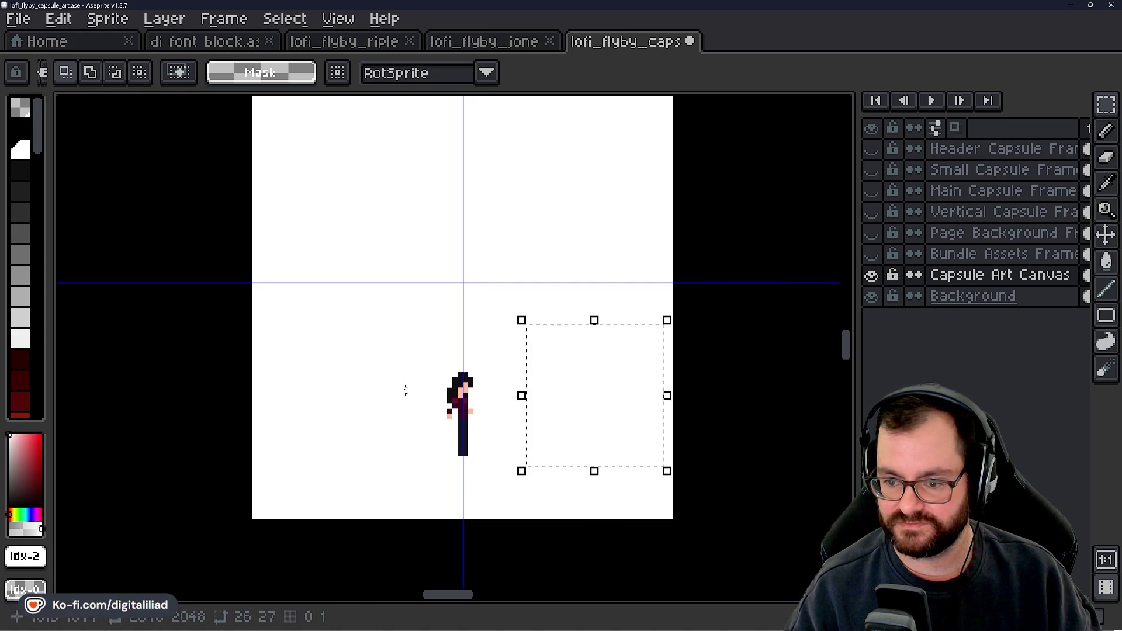
pyautogui.moveTo(260, 349); pyautogui.dragTo(425, 466)
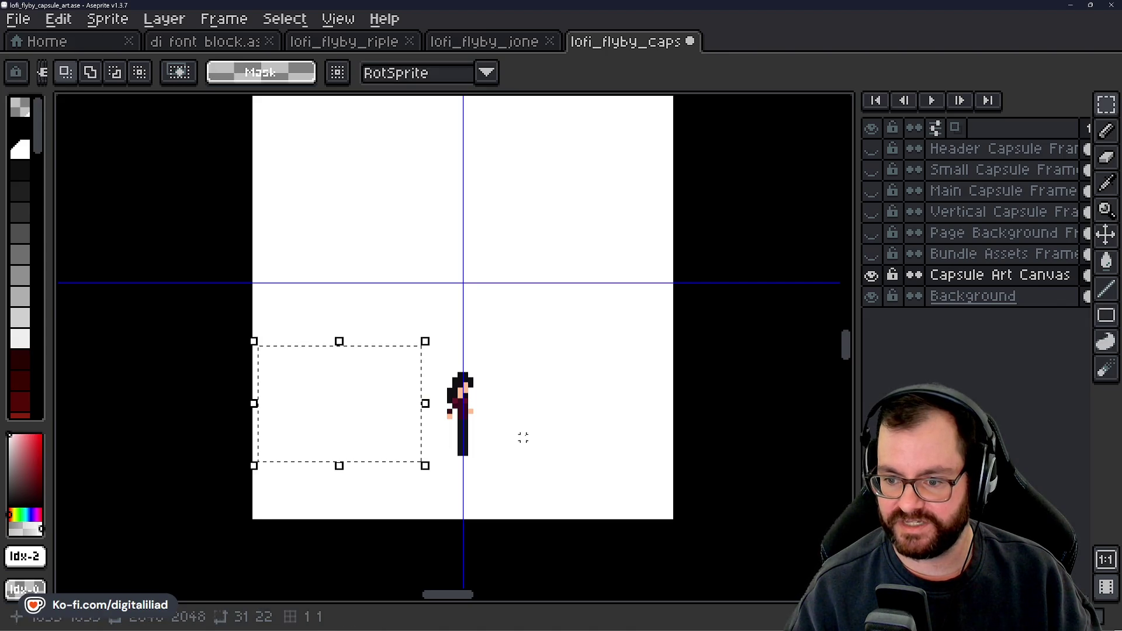
pyautogui.moveTo(538, 357); pyautogui.dragTo(643, 457)
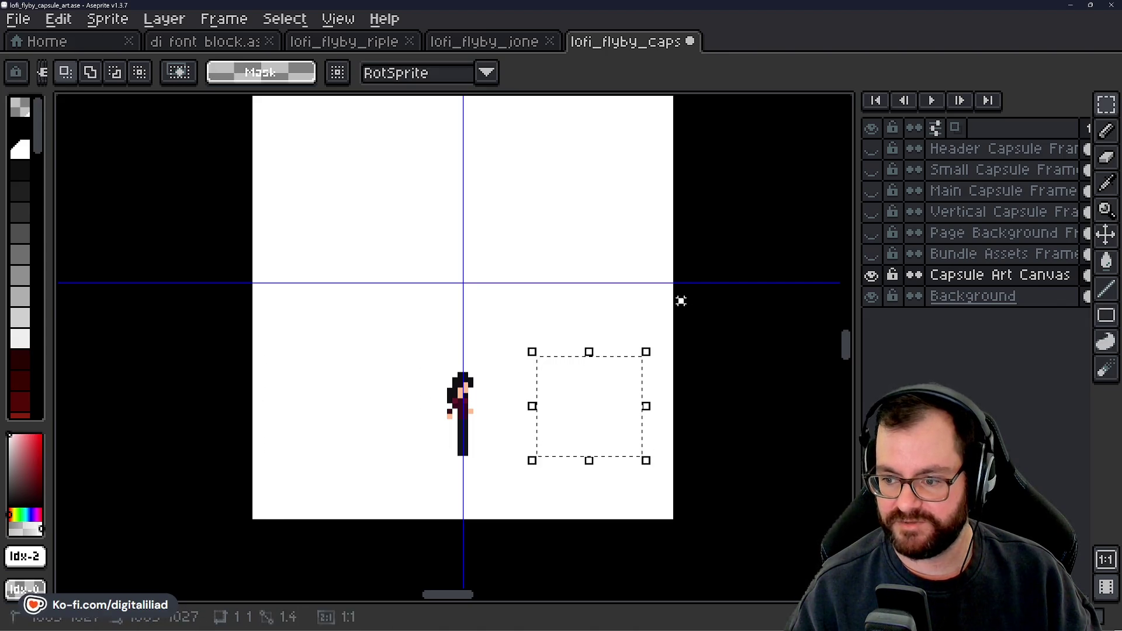
pyautogui.hotkey('ctrl', 'd')
pyautogui.moveTo(311, 269)
pyautogui.mouseDown()
pyautogui.moveTo(612, 421)
pyautogui.moveTo(629, 468)
pyautogui.moveTo(614, 471)
pyautogui.moveTo(627, 467)
pyautogui.mouseUp()
pyautogui.hotkey('ctrl', 'd')
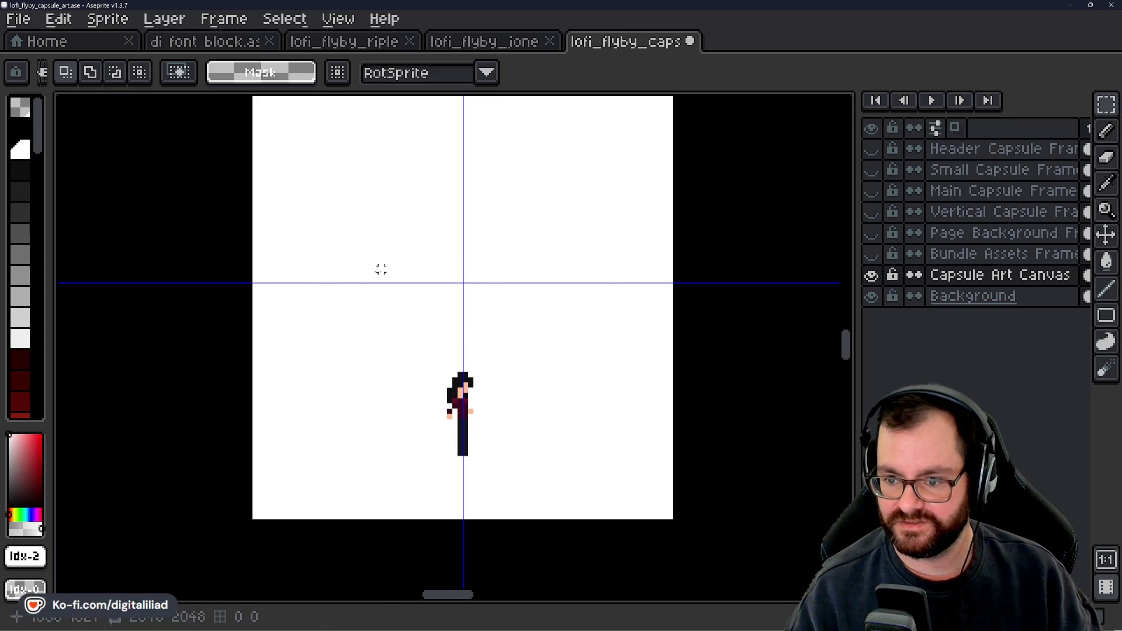
pyautogui.moveTo(308, 269); pyautogui.dragTo(629, 356)
pyautogui.hotkey('ctrl', 'd')
pyautogui.scroll(-1, 471, 421)
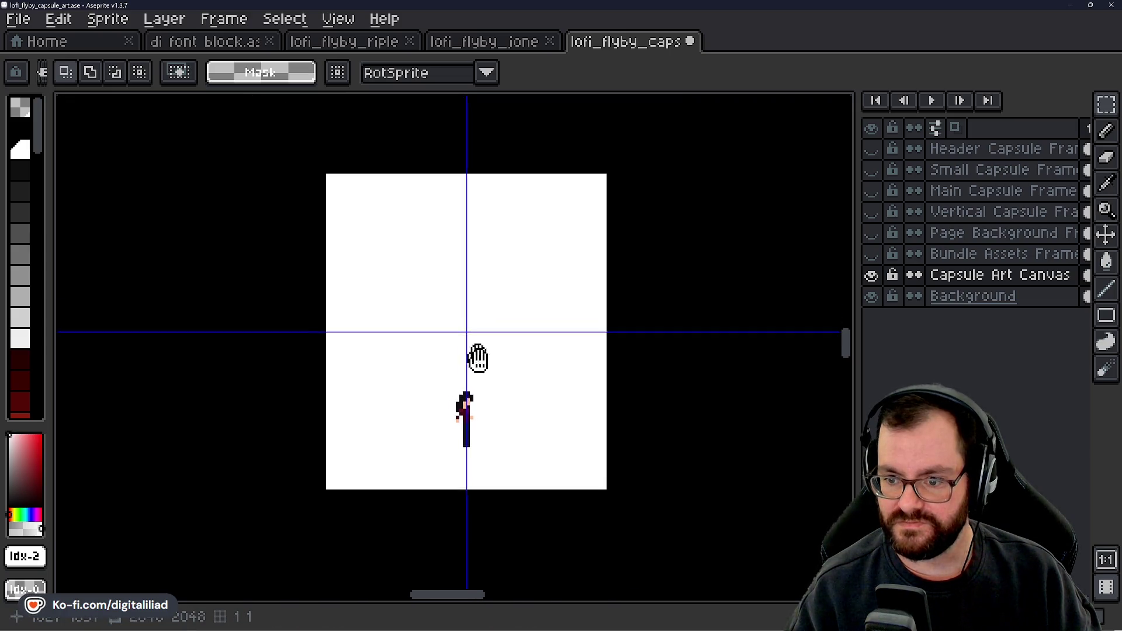
pyautogui.moveTo(476, 358); pyautogui.dragTo(482, 377)
pyautogui.moveTo(377, 195)
pyautogui.mouseDown()
pyautogui.moveTo(482, 410)
pyautogui.moveTo(576, 503)
pyautogui.moveTo(604, 508)
pyautogui.mouseUp()
pyautogui.hotkey('ctrl', 'z')
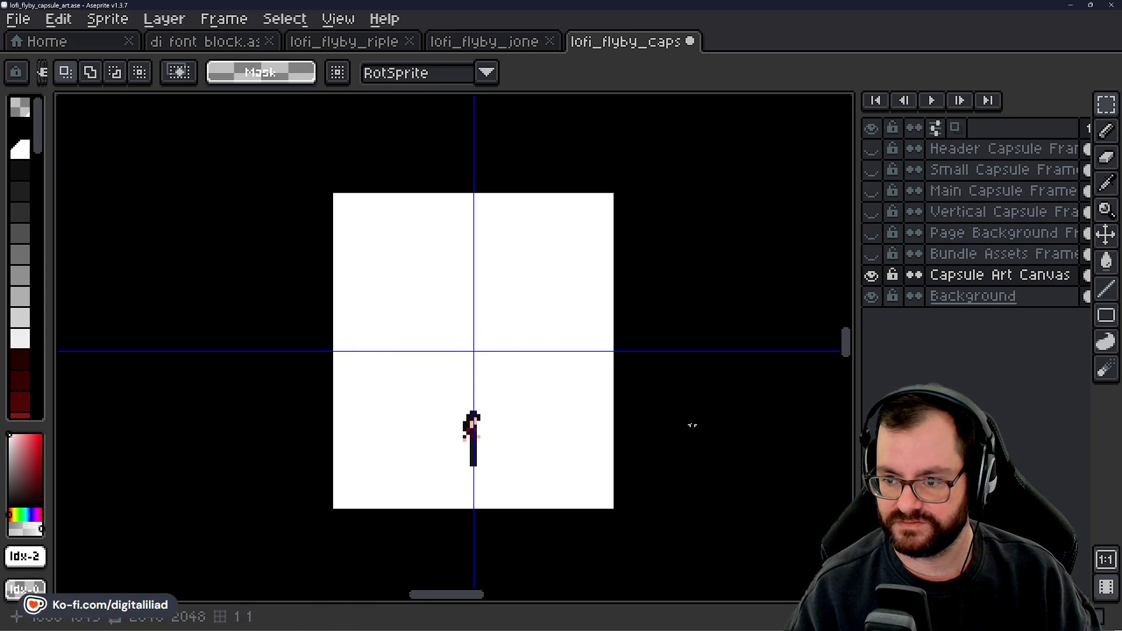
# Step: Briefly show the Vertical Capsule Frame guide, then hide it again
pyautogui.scroll(-3, 735, 200)
pyautogui.click(872, 211)
pyautogui.moveTo(633, 326); pyautogui.dragTo(415, 351)
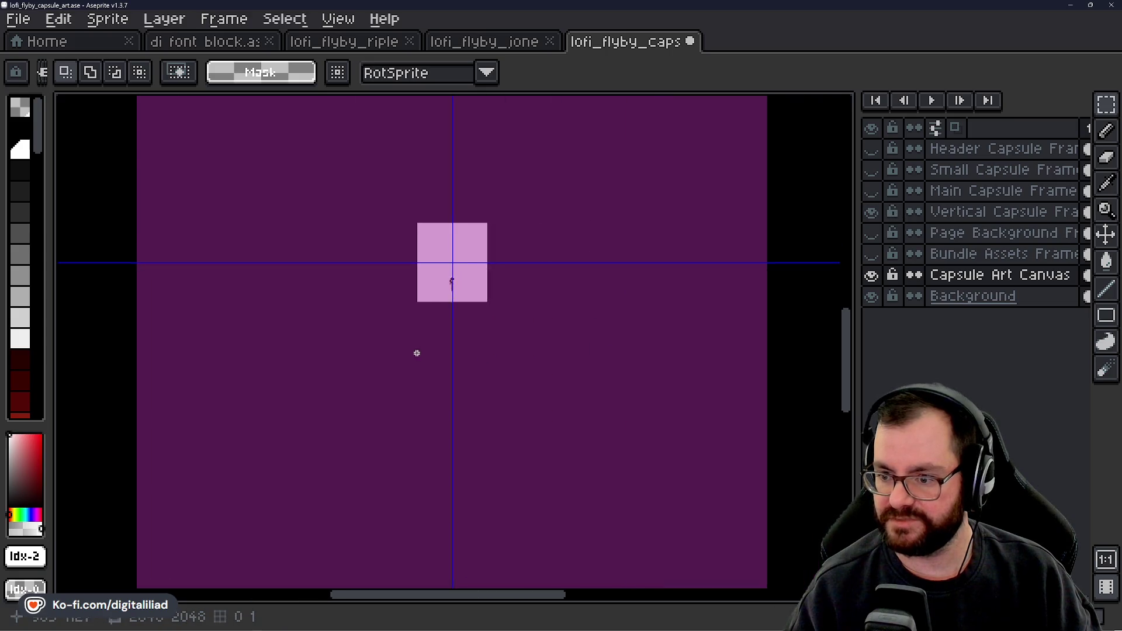
pyautogui.scroll(-2, 415, 351)
pyautogui.scroll(5, 427, 322)
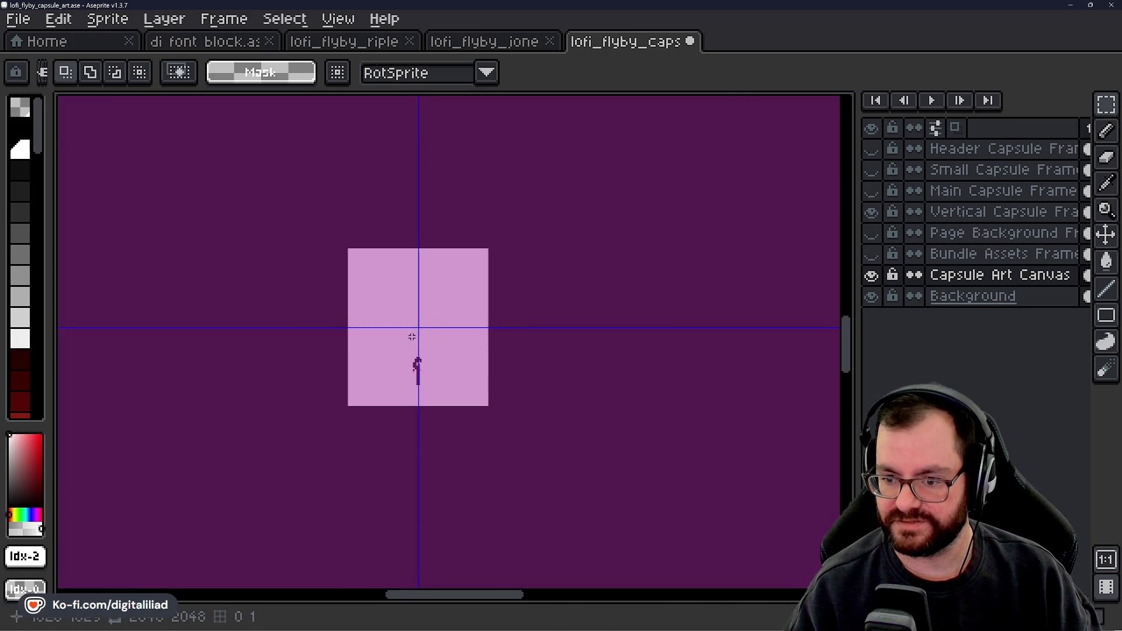
pyautogui.click(871, 213)
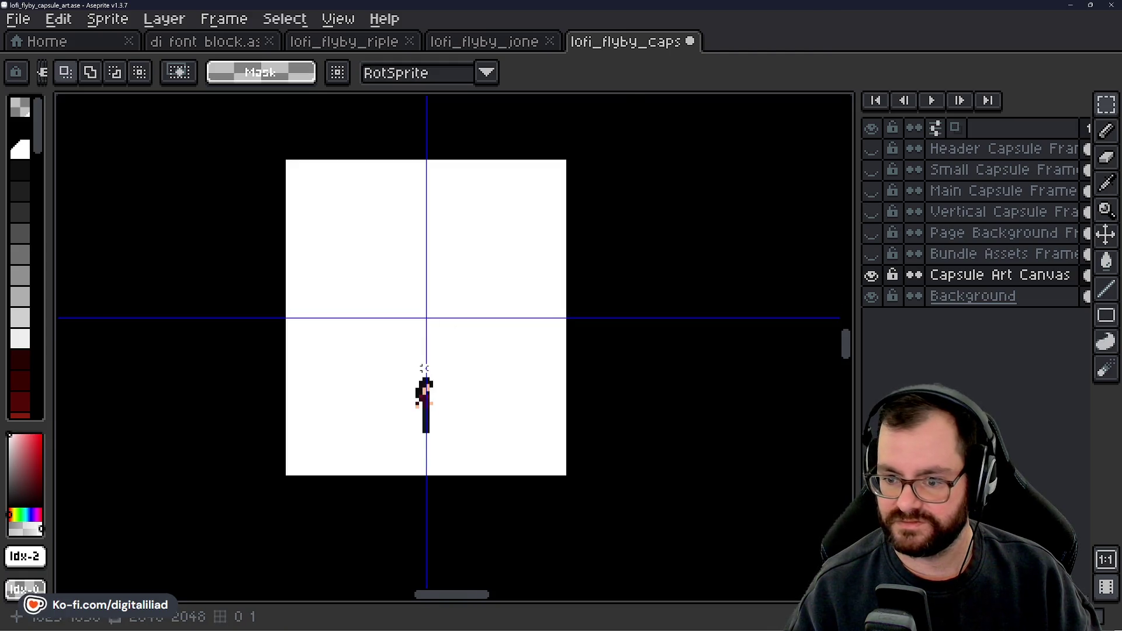
pyautogui.scroll(2, 419, 384)
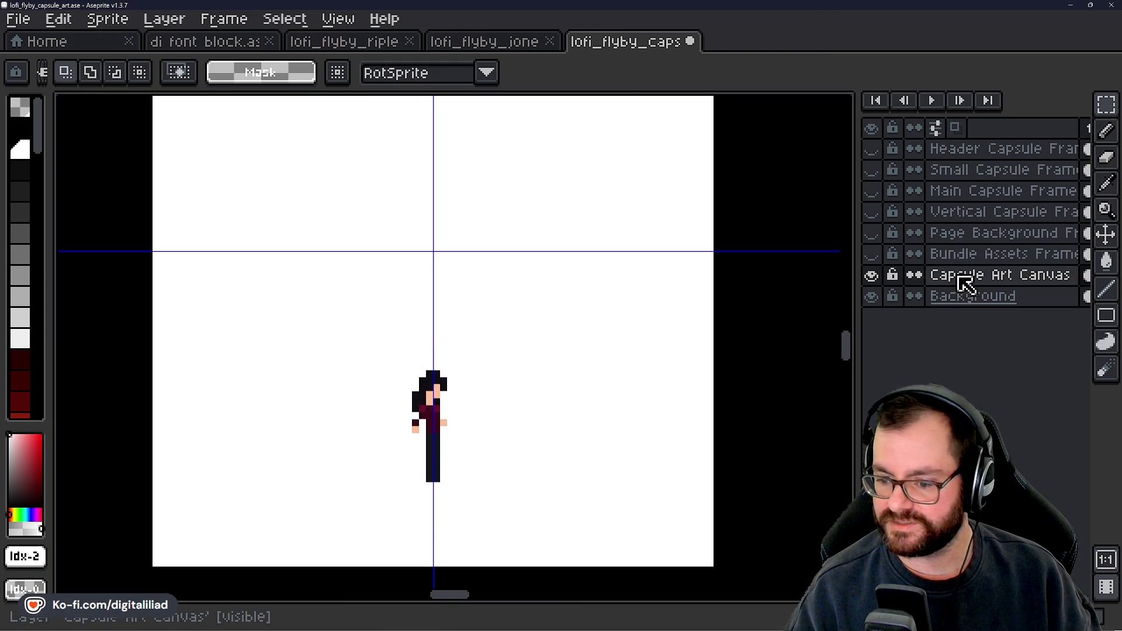
pyautogui.scroll(-1, 476, 333)
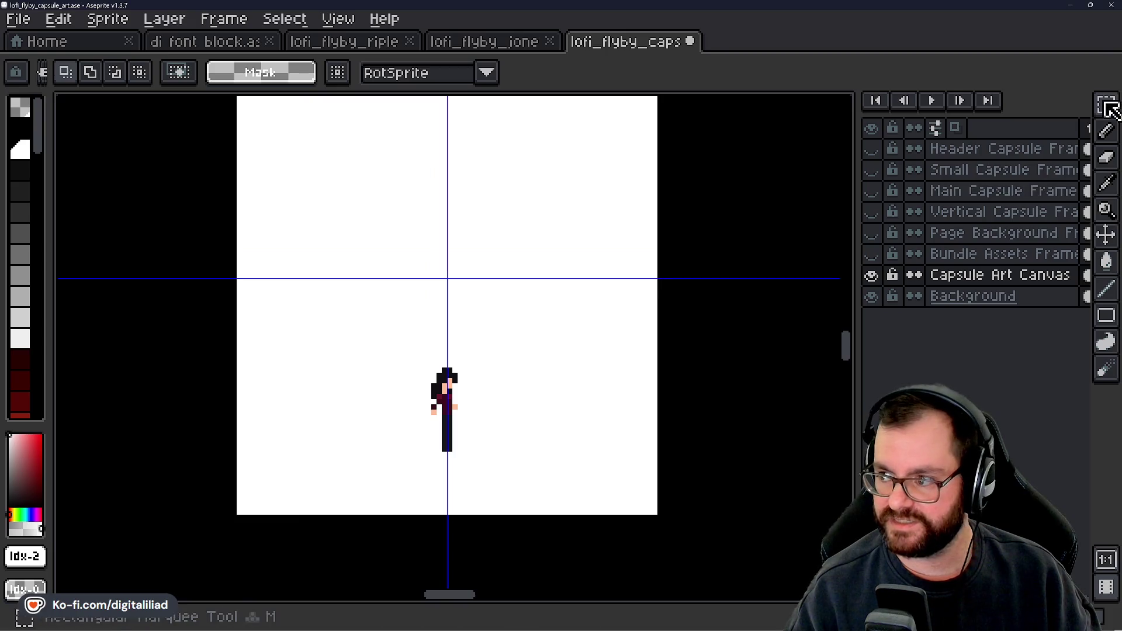
# Step: Magic-wand select the white area around the character, then bring up The Steam Page note
pyautogui.click(1078, 105)
pyautogui.click(397, 207)
pyautogui.scroll(-1, 458, 343)
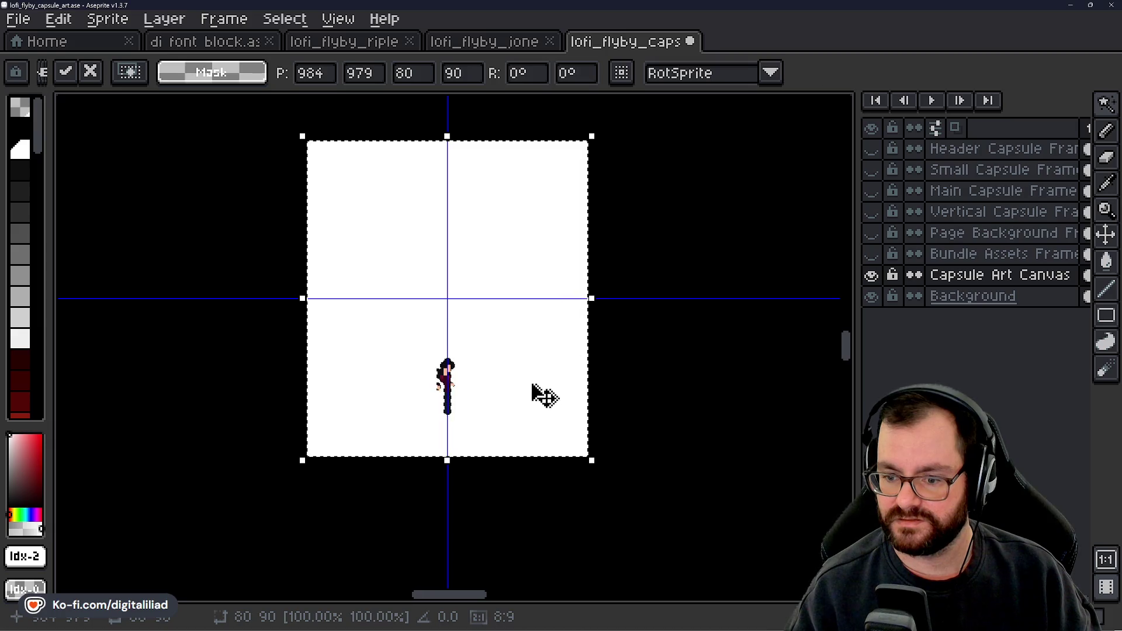
pyautogui.scroll(4, 463, 404)
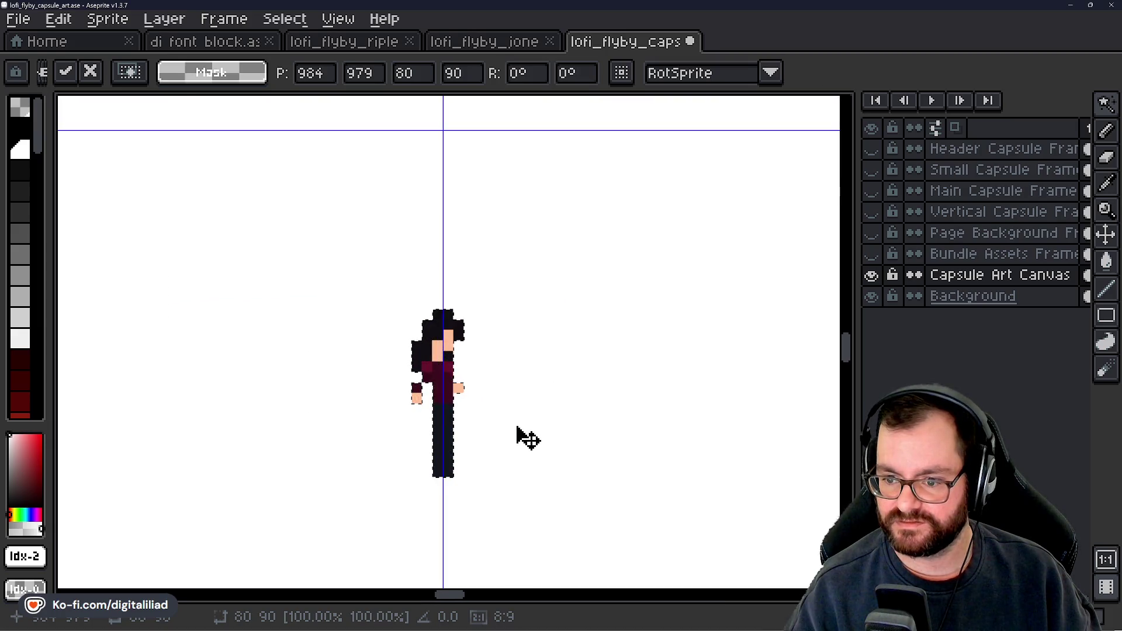
pyautogui.scroll(-2, 517, 435)
pyautogui.moveTo(503, 332)
pyautogui.mouseDown()
pyautogui.moveTo(509, 408)
pyautogui.moveTo(494, 379)
pyautogui.mouseUp()
pyautogui.moveTo(494, 456); pyautogui.dragTo(526, 407)
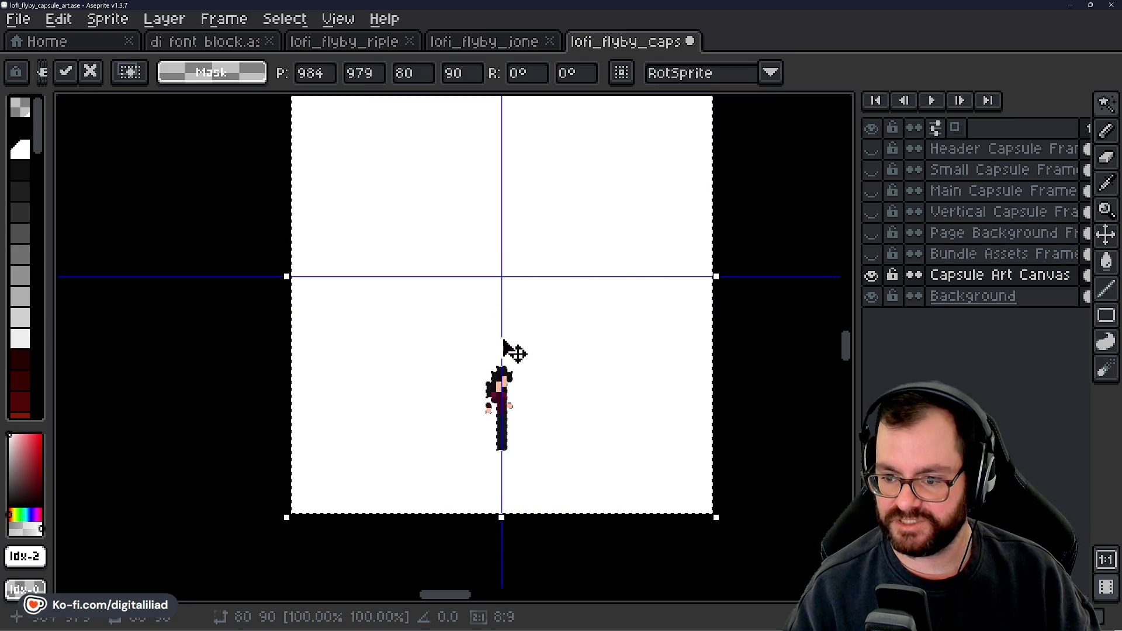
pyautogui.click(609, 621)
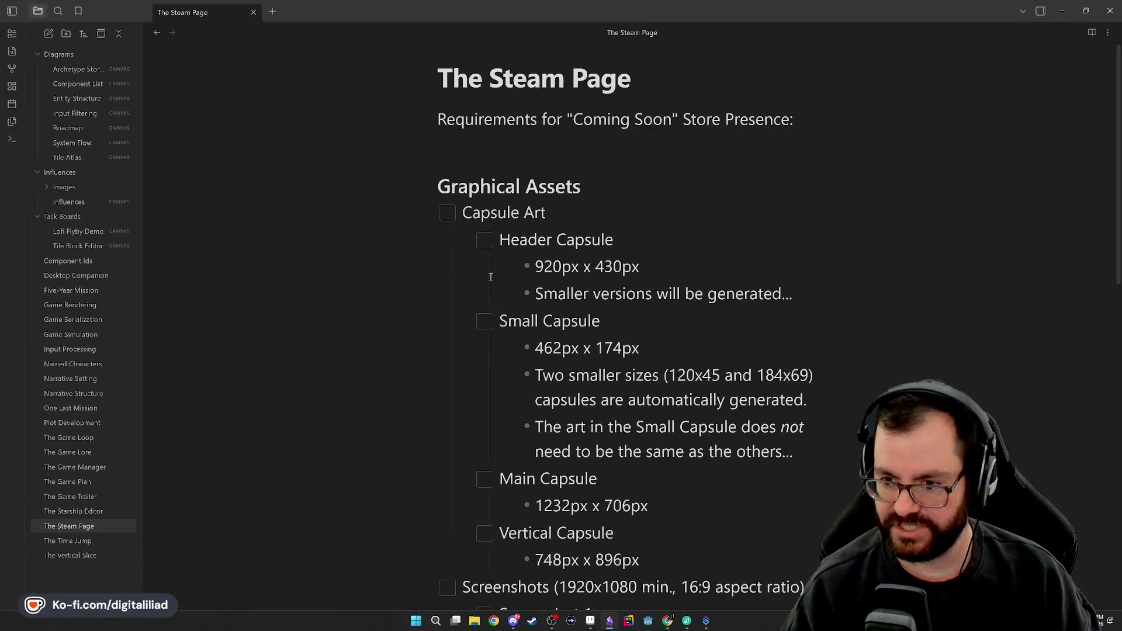
# Step: Read through The Steam Page note's capsule sizes, such as 920px x 430px
pyautogui.scroll(-10, 564, 371)
pyautogui.scroll(-5, 564, 372)
pyautogui.scroll(7, 571, 362)
pyautogui.moveTo(535, 257); pyautogui.dragTo(826, 258)
pyautogui.click(693, 261)
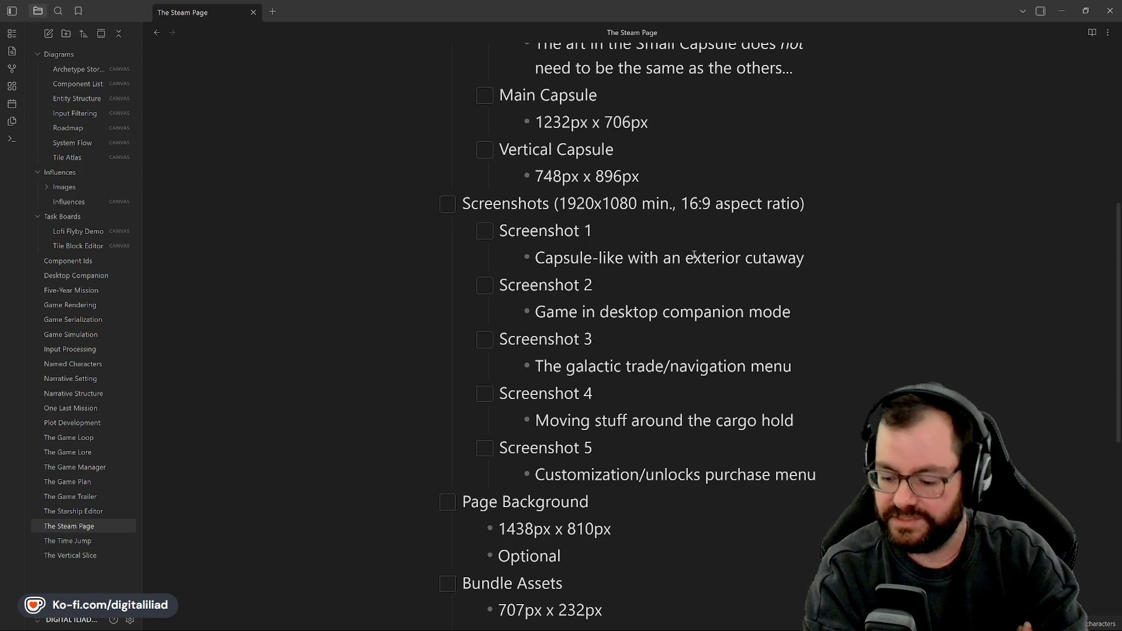
pyautogui.scroll(5, 693, 256)
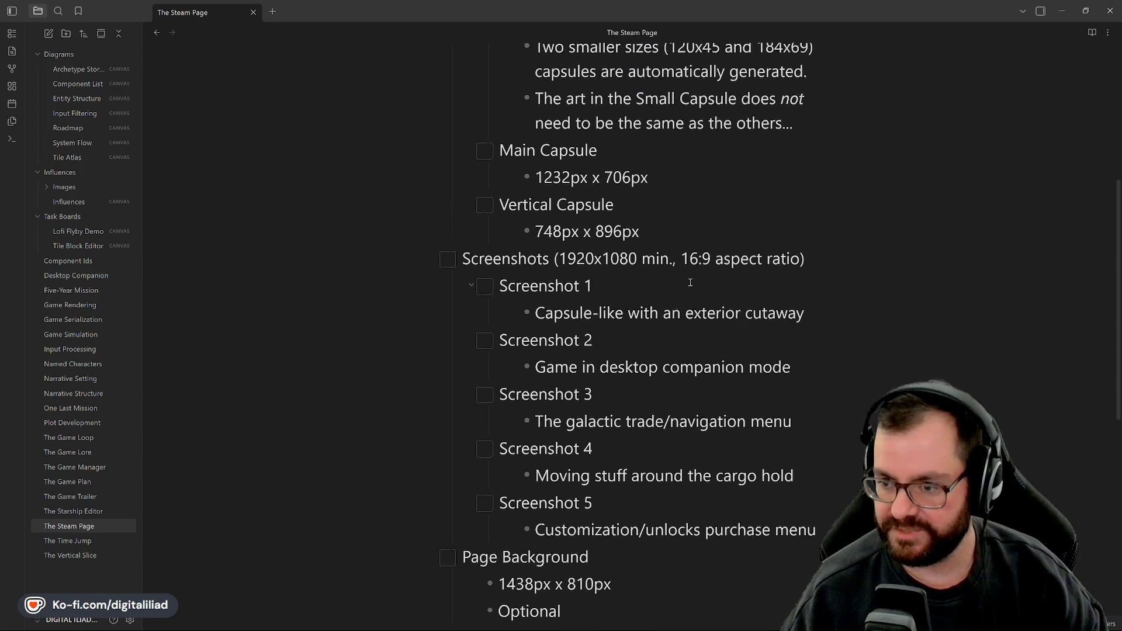
pyautogui.scroll(-1, 663, 299)
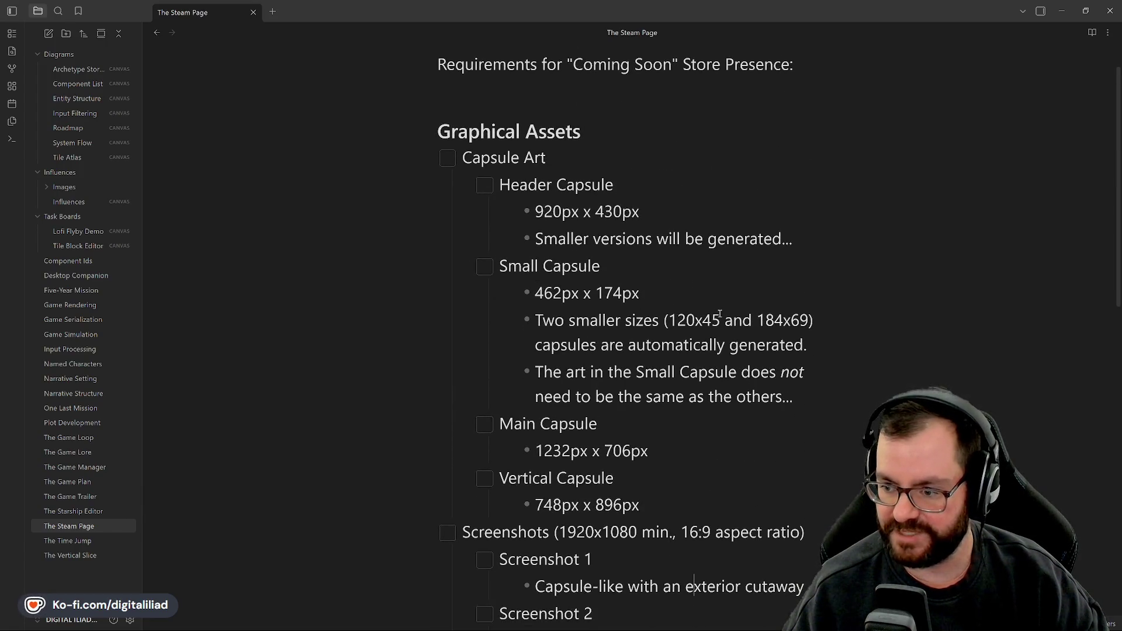
# Step: Return to the Aseprite capsule art canvas from the taskbar
pyautogui.moveTo(672, 628)
pyautogui.moveTo(706, 622)
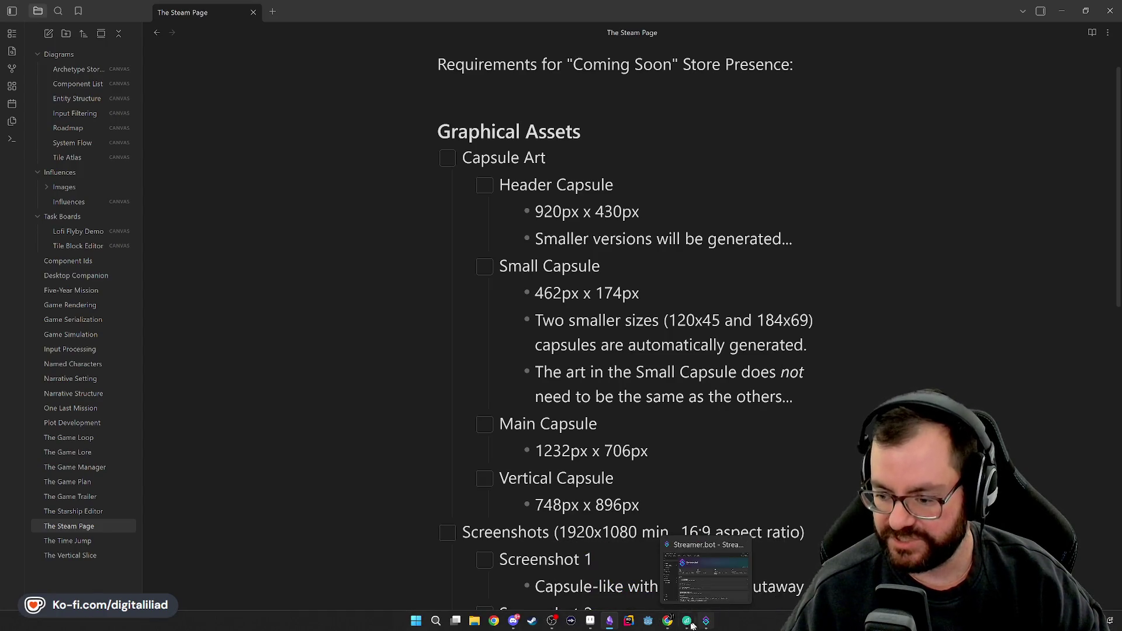
pyautogui.click(571, 621)
pyautogui.scroll(1, 520, 376)
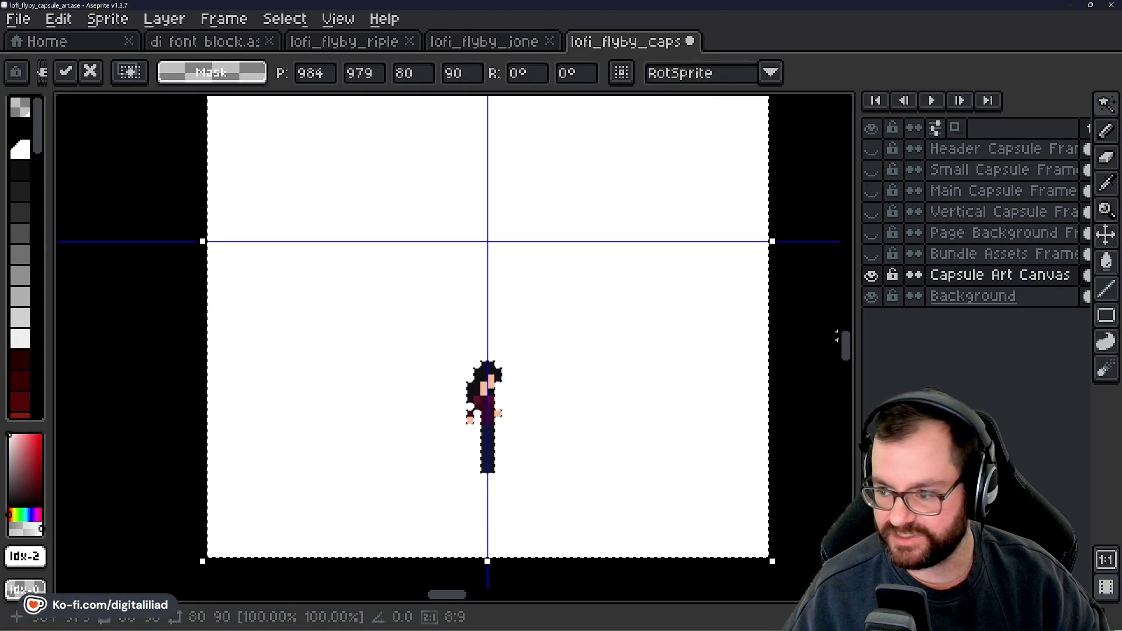
pyautogui.scroll(-1, 744, 356)
pyautogui.moveTo(1106, 104)
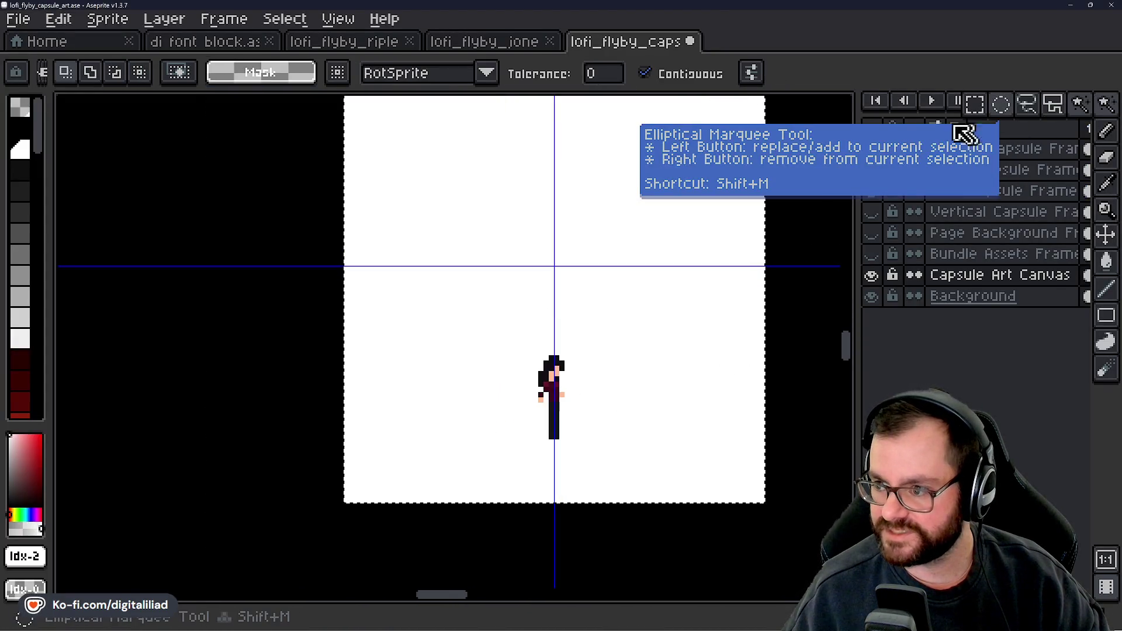
pyautogui.click(980, 104)
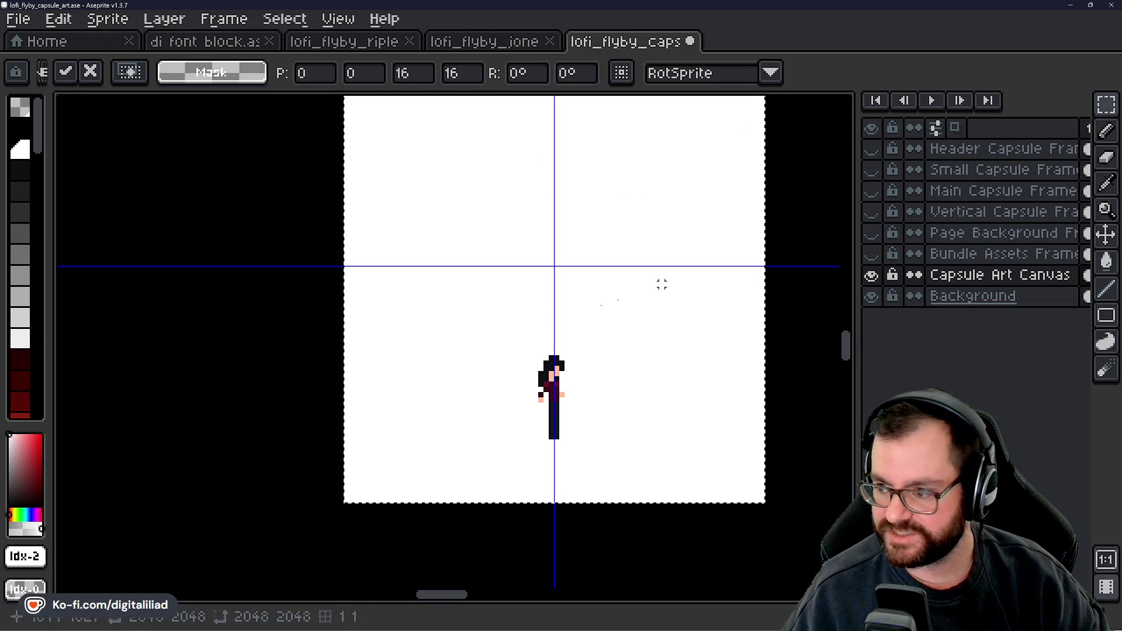
pyautogui.scroll(-3, 325, 326)
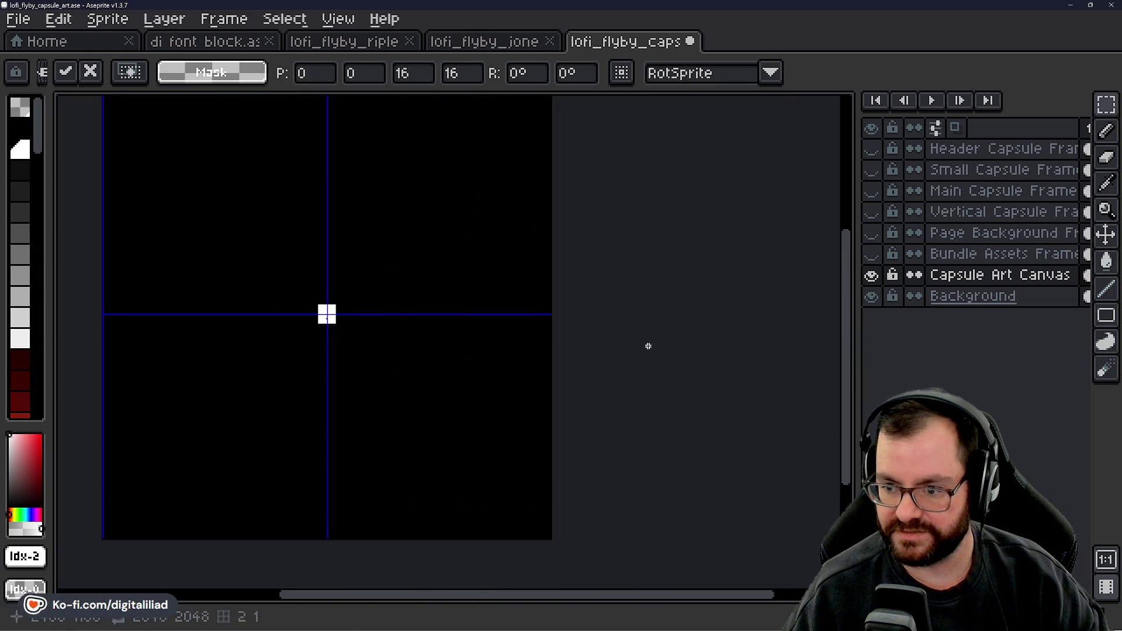
pyautogui.scroll(1, 306, 327)
pyautogui.scroll(3, 306, 328)
pyautogui.moveTo(343, 276)
pyautogui.mouseDown()
pyautogui.moveTo(550, 361)
pyautogui.moveTo(550, 351)
pyautogui.moveTo(554, 365)
pyautogui.mouseUp()
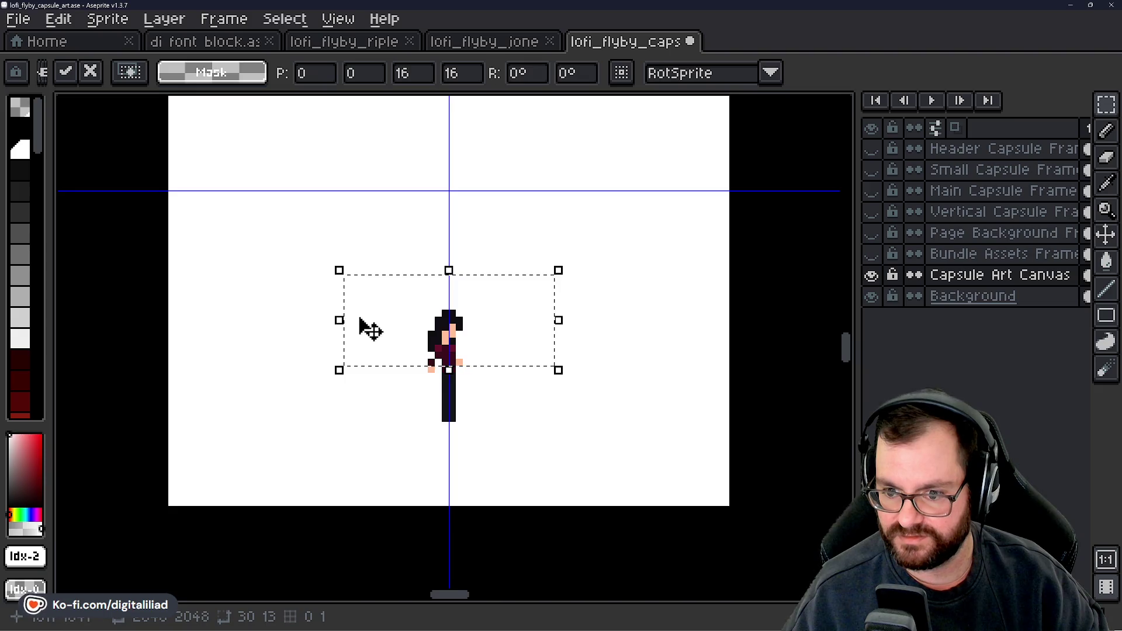
pyautogui.click(368, 419)
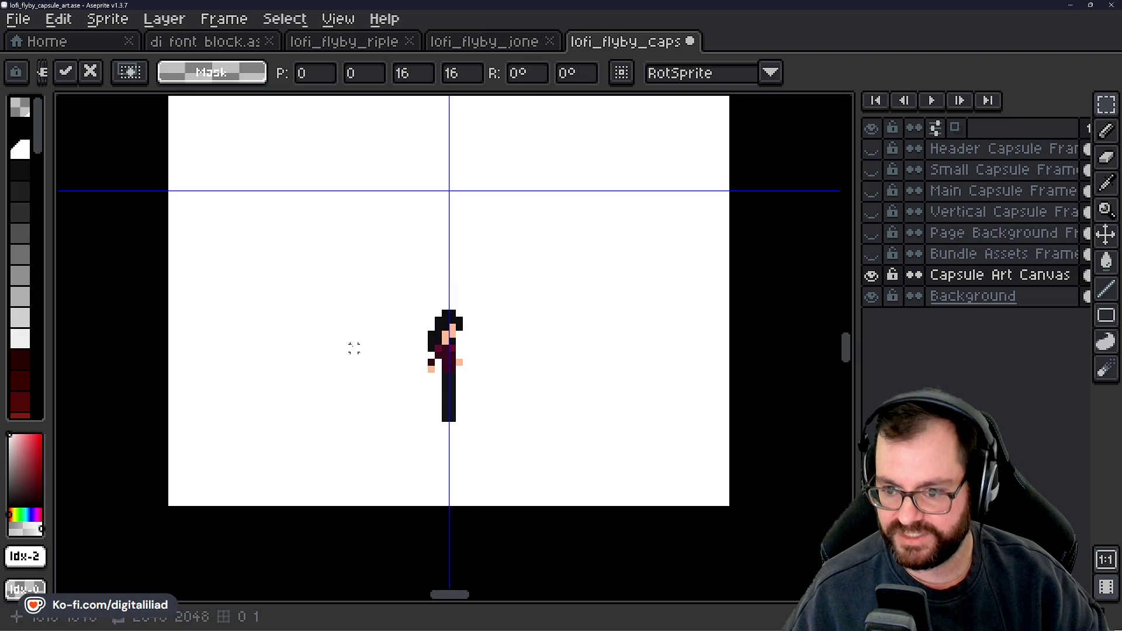
pyautogui.scroll(2, 350, 324)
pyautogui.click(19, 128)
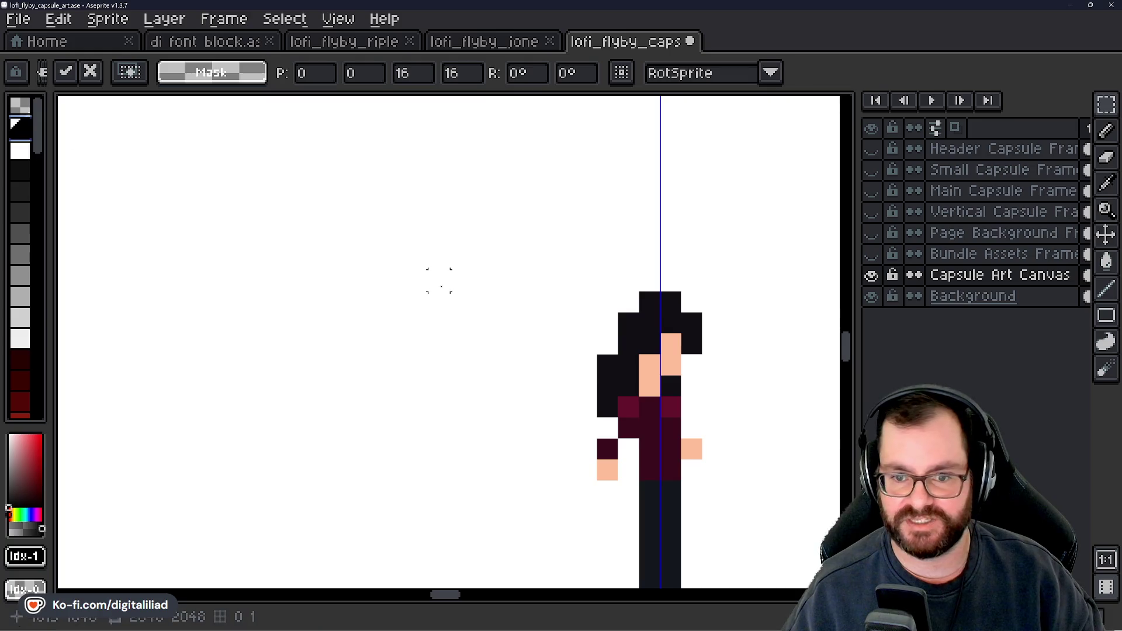
pyautogui.scroll(-1, 369, 305)
pyautogui.scroll(1, 369, 305)
pyautogui.press('b')
pyautogui.moveTo(371, 284); pyautogui.dragTo(372, 343)
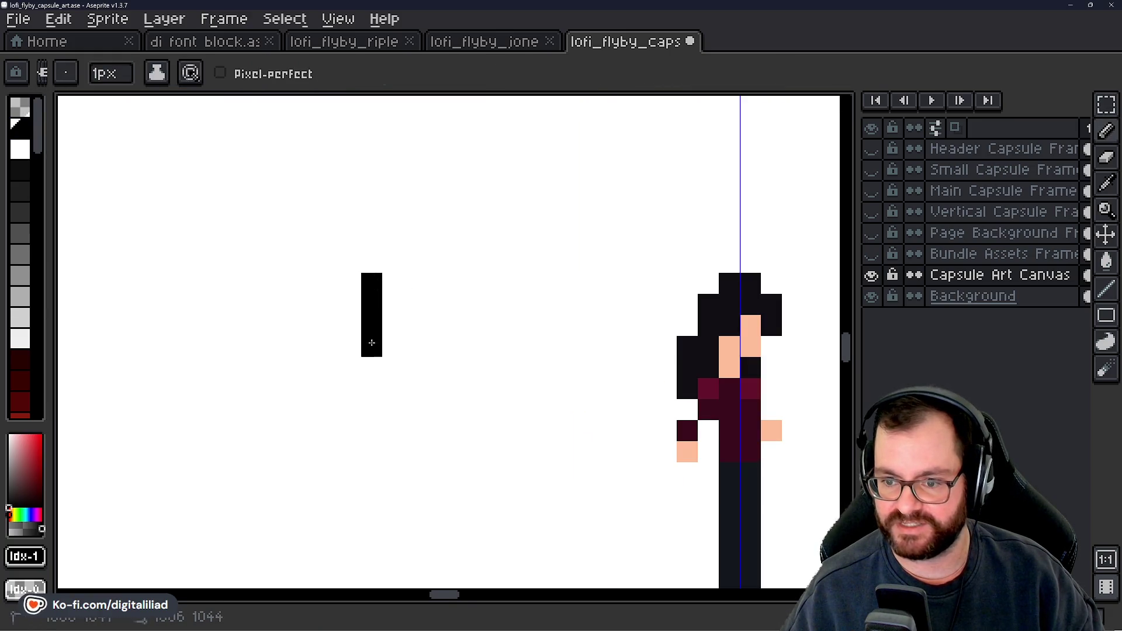
pyautogui.click(348, 322)
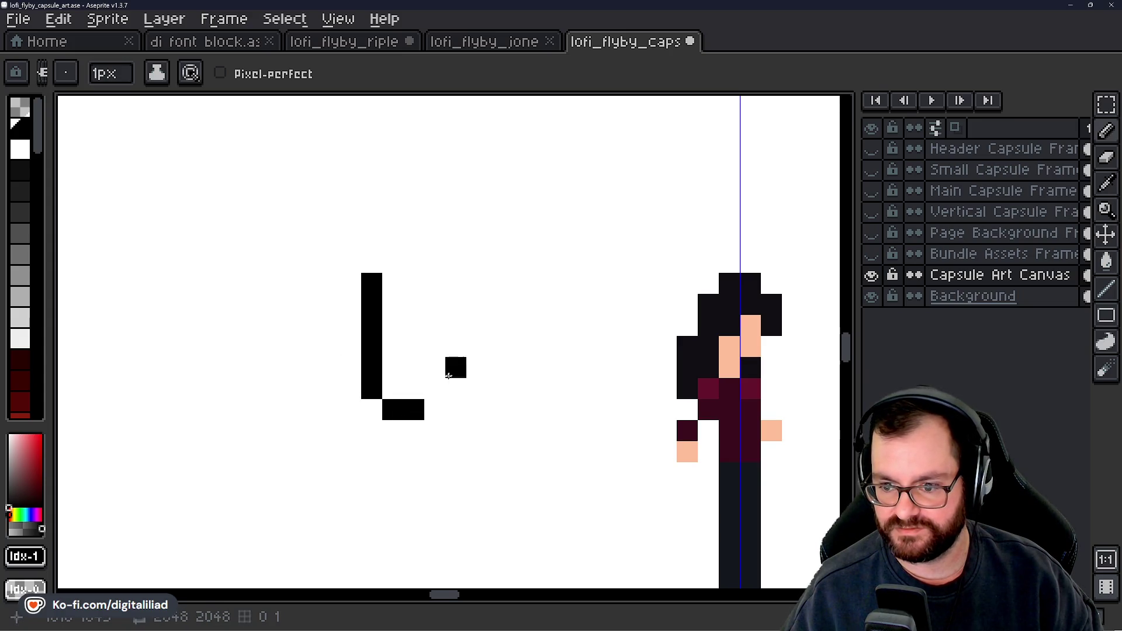
pyautogui.rightClick(453, 352)
pyautogui.click(469, 359)
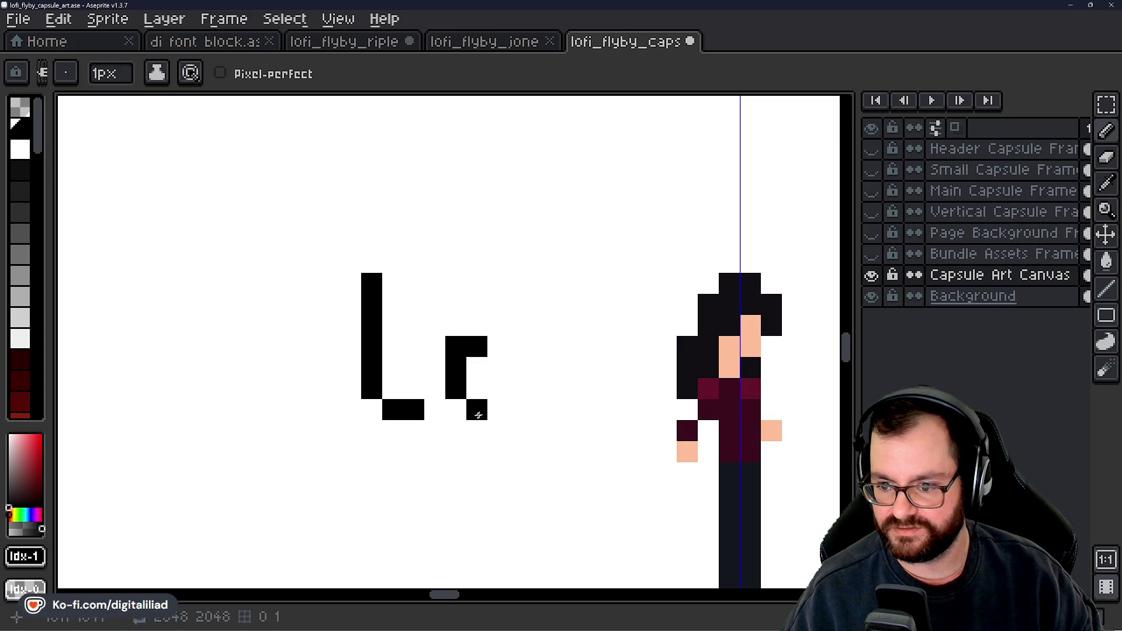
pyautogui.click(498, 409)
pyautogui.click(495, 375)
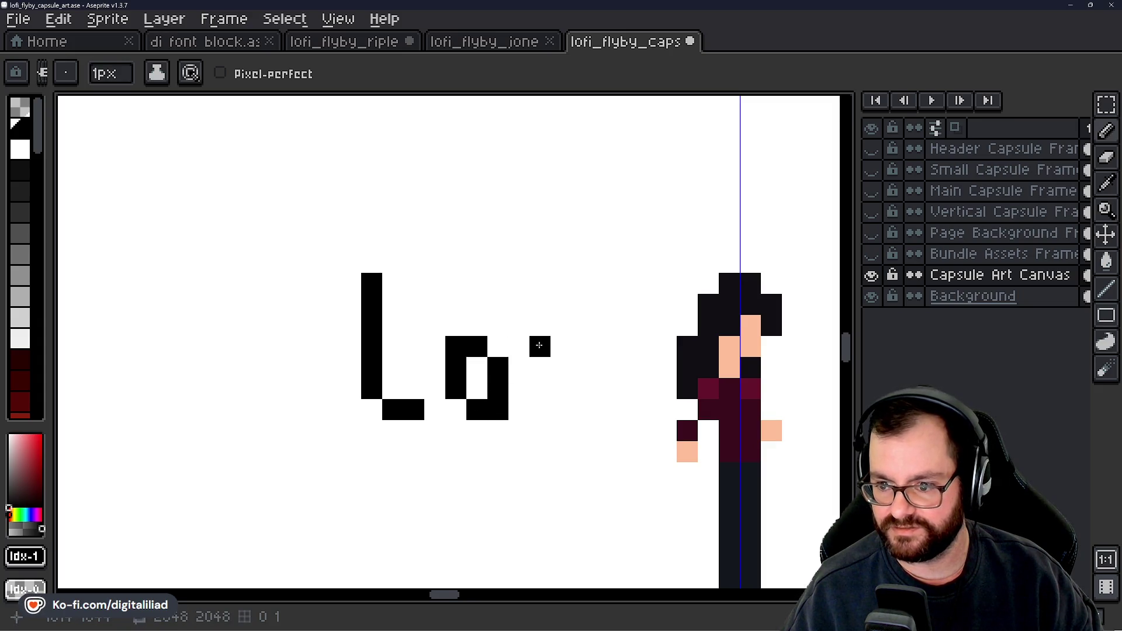
pyautogui.click(582, 346)
pyautogui.click(556, 324)
pyautogui.click(560, 369)
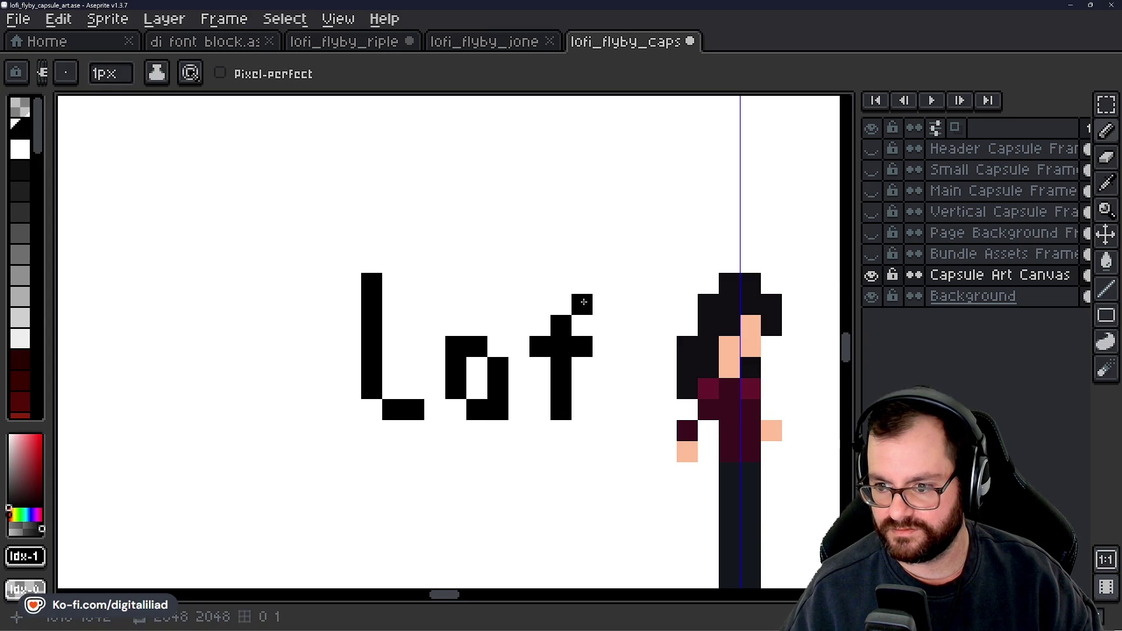
pyautogui.scroll(-1, 364, 349)
pyautogui.click(493, 356)
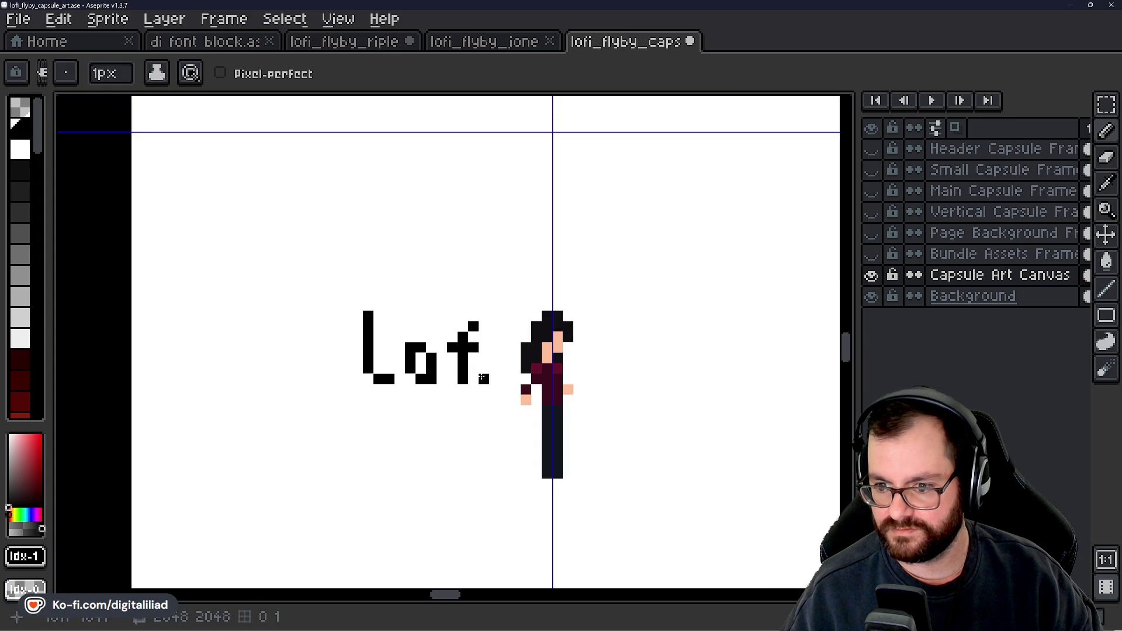
pyautogui.scroll(1, 495, 349)
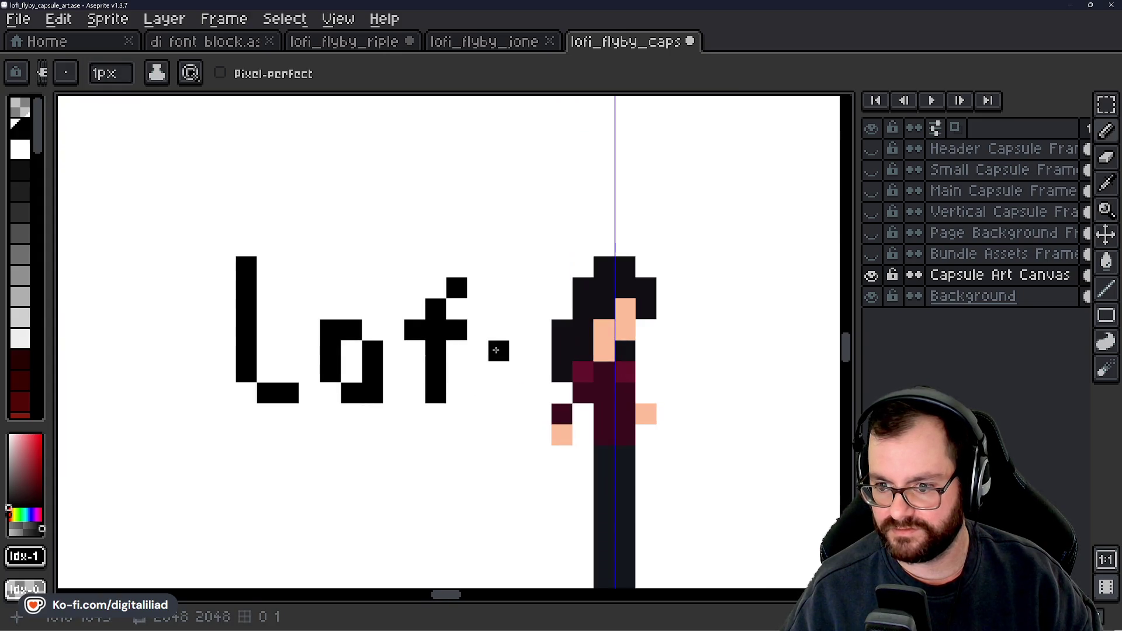
pyautogui.click(494, 391)
pyautogui.click(493, 286)
pyautogui.hotkey('ctrl', 'z')
pyautogui.hotkey('ctrl', 'z')
pyautogui.hotkey('ctrl', 'z')
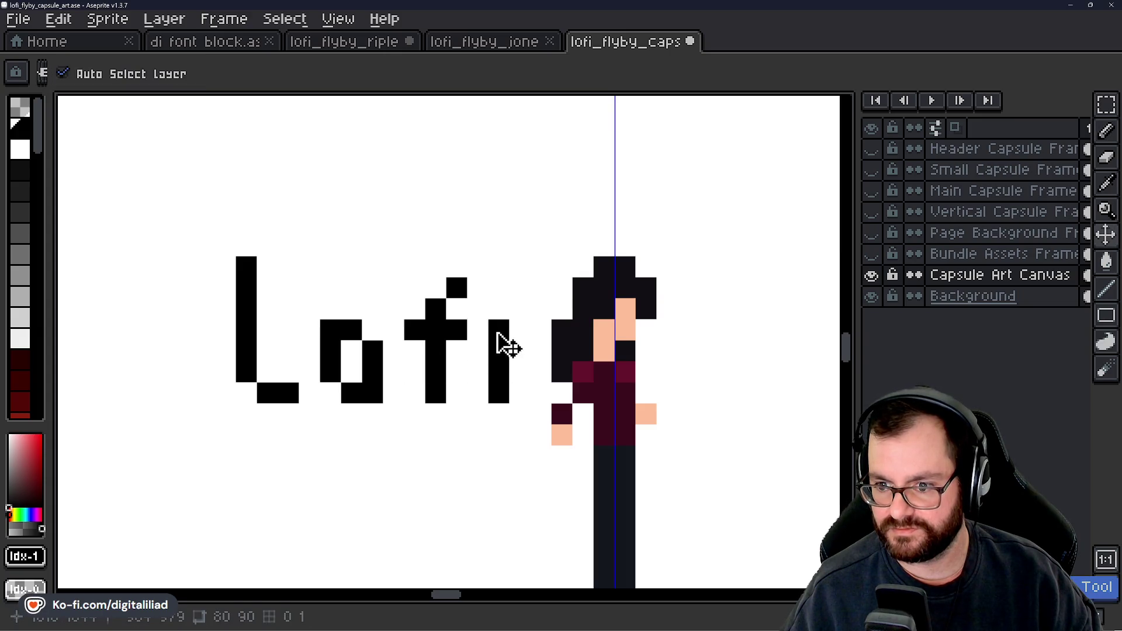
pyautogui.click(500, 363)
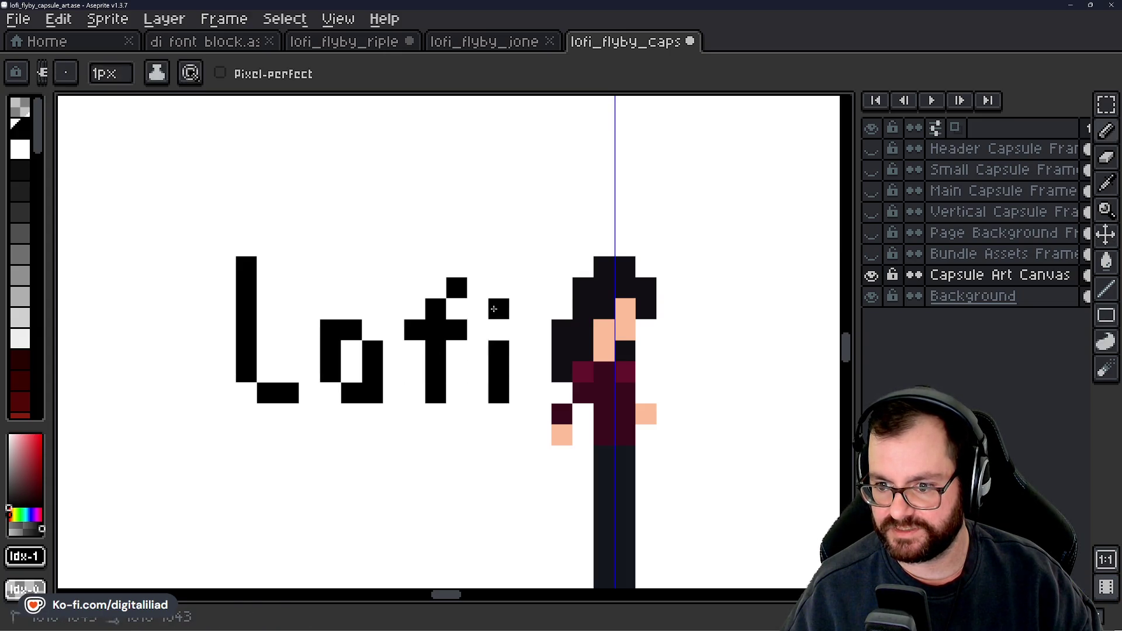
pyautogui.scroll(-5, 494, 308)
pyautogui.scroll(2, 493, 373)
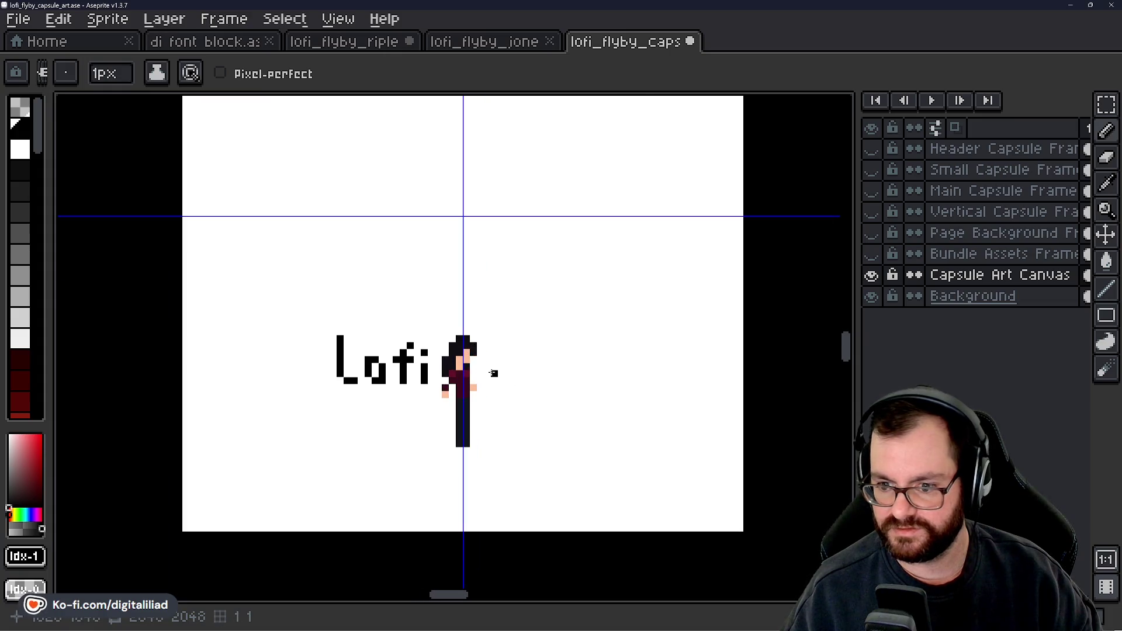
pyautogui.scroll(1, 392, 357)
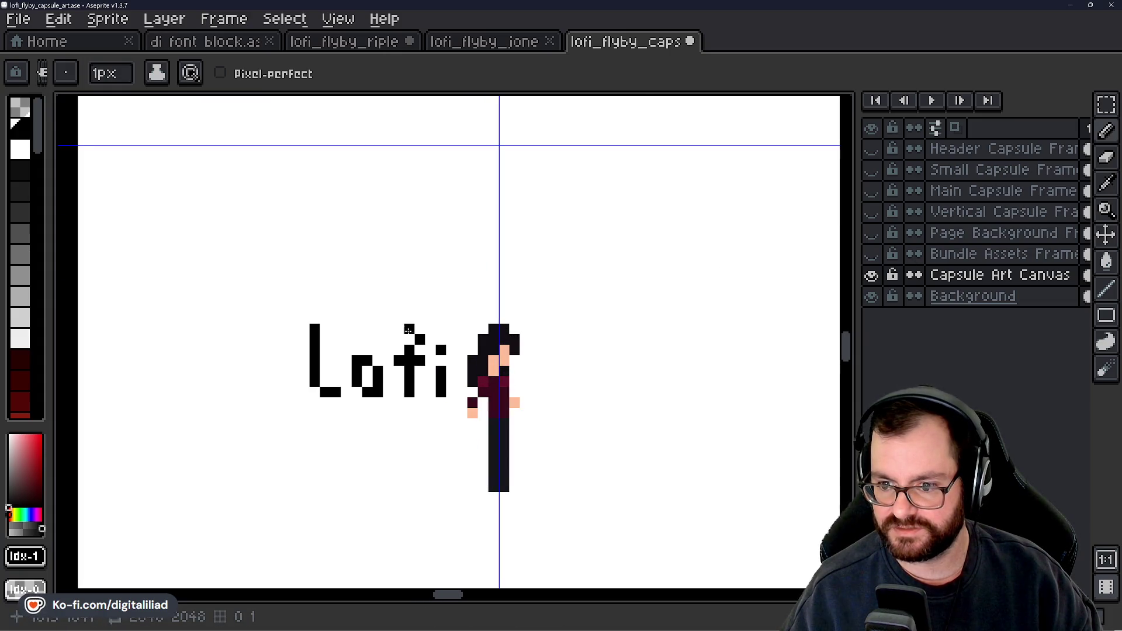
pyautogui.scroll(-1, 485, 396)
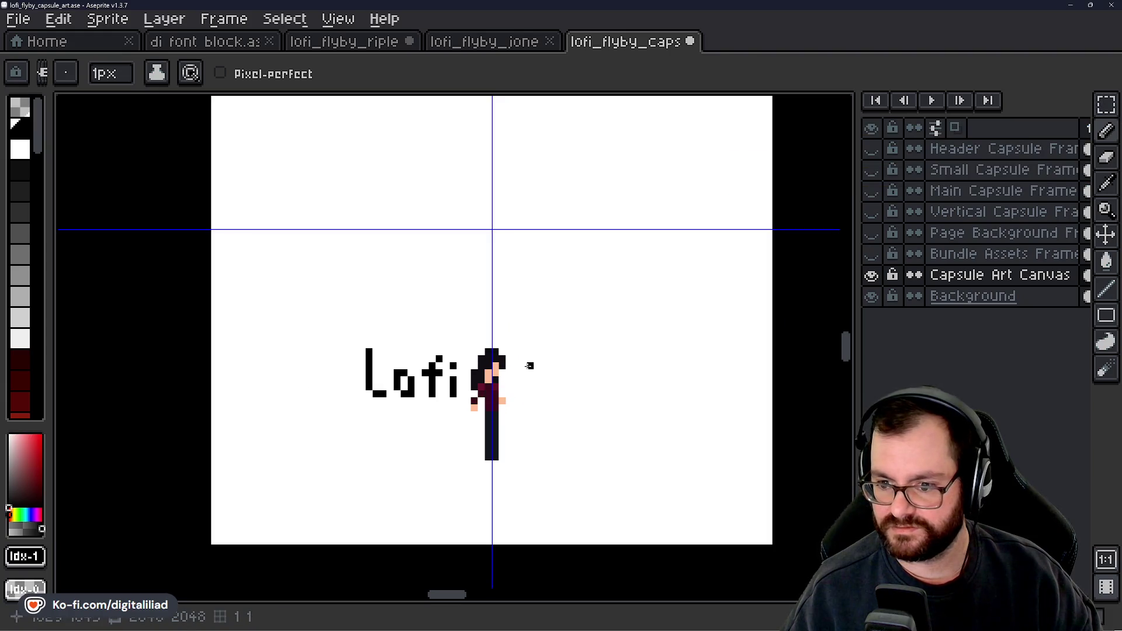
pyautogui.scroll(1, 529, 366)
pyautogui.scroll(-1, 525, 375)
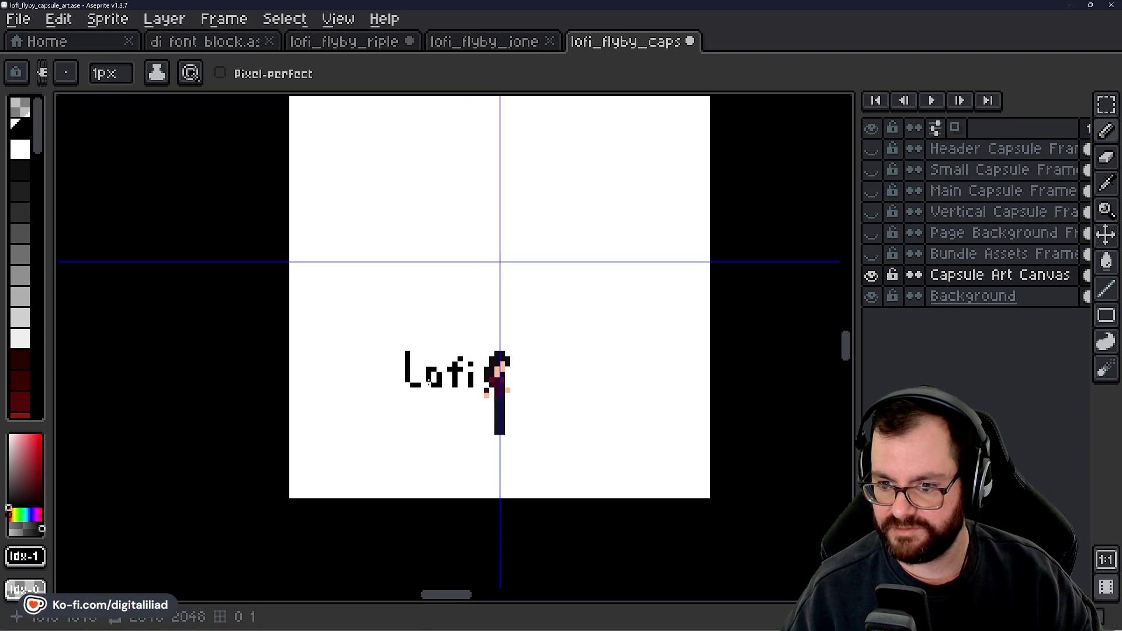
pyautogui.scroll(2, 428, 383)
pyautogui.press('v')
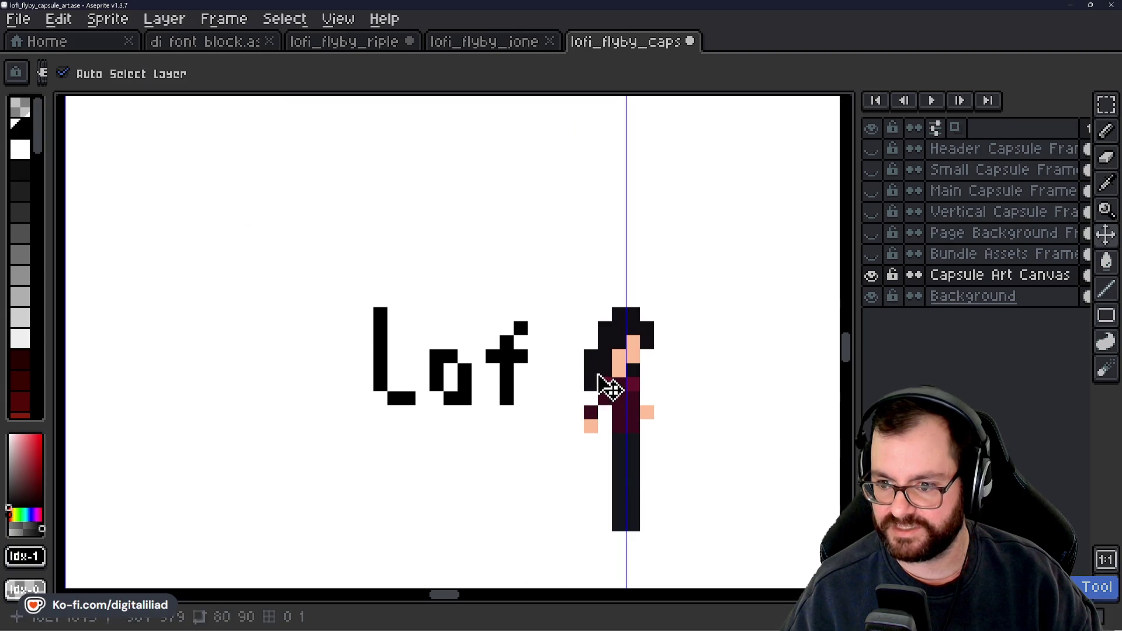
pyautogui.hotkey('ctrl', 'z')
pyautogui.hotkey('ctrl', 'z')
pyautogui.hotkey('ctrl', 'z')
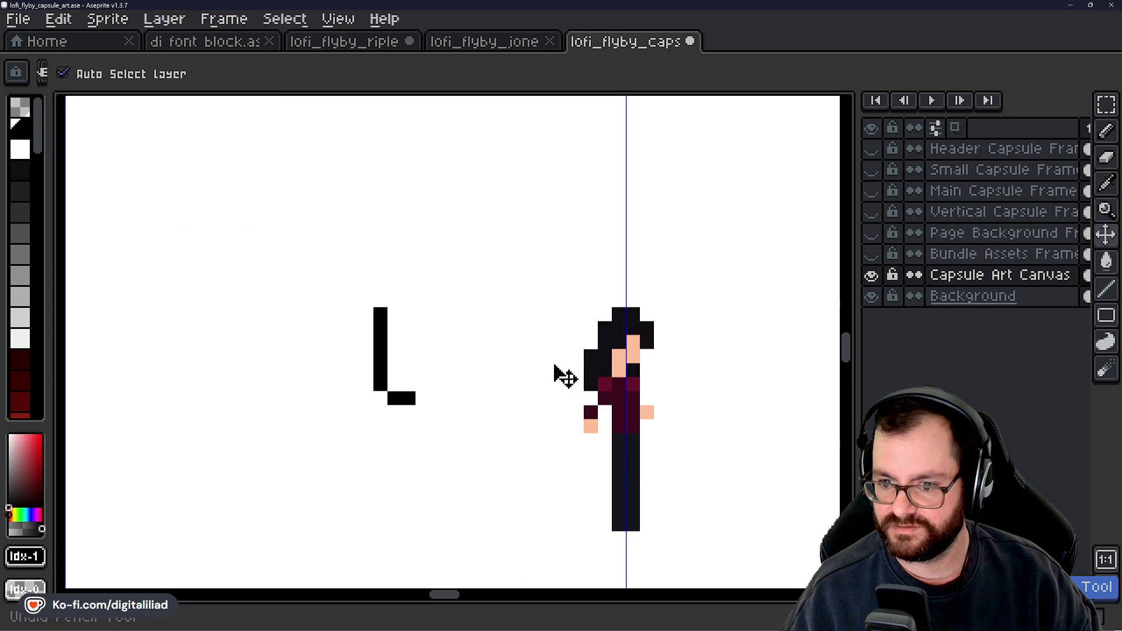
pyautogui.hotkey('ctrl', 'z')
pyautogui.hotkey('ctrl', 'z')
pyautogui.scroll(-2, 458, 384)
pyautogui.press('b')
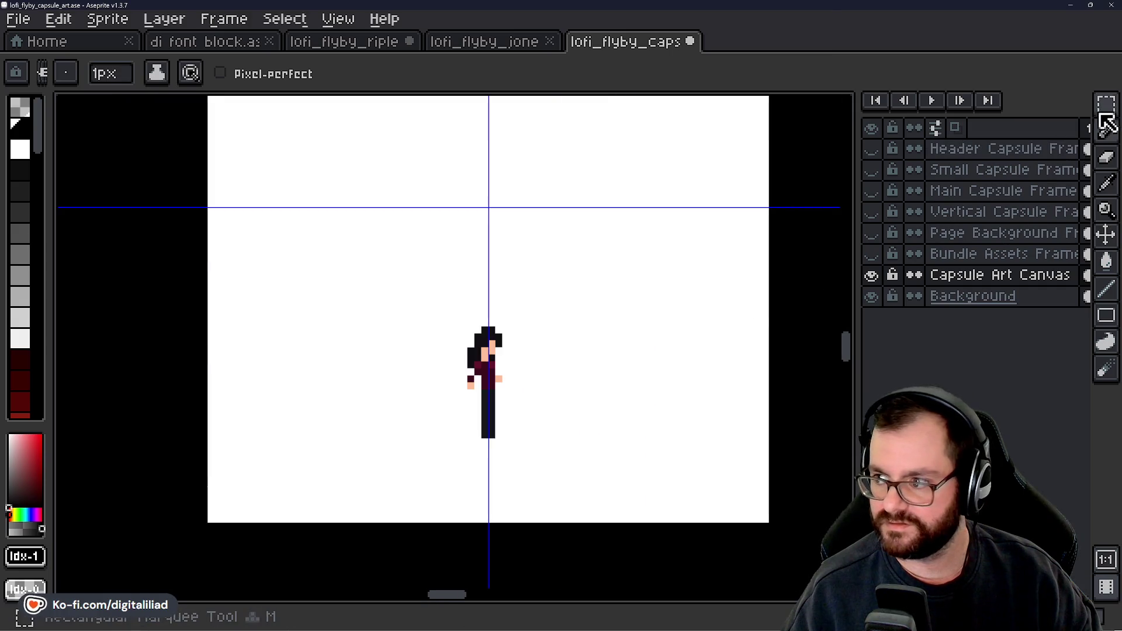
# Step: Draw a rectangular selection around the character, then clear it
pyautogui.click(1105, 108)
pyautogui.moveTo(335, 305)
pyautogui.mouseDown()
pyautogui.moveTo(693, 398)
pyautogui.moveTo(667, 405)
pyautogui.mouseUp()
pyautogui.scroll(-1, 596, 412)
pyautogui.scroll(-1, 596, 412)
pyautogui.click(703, 381)
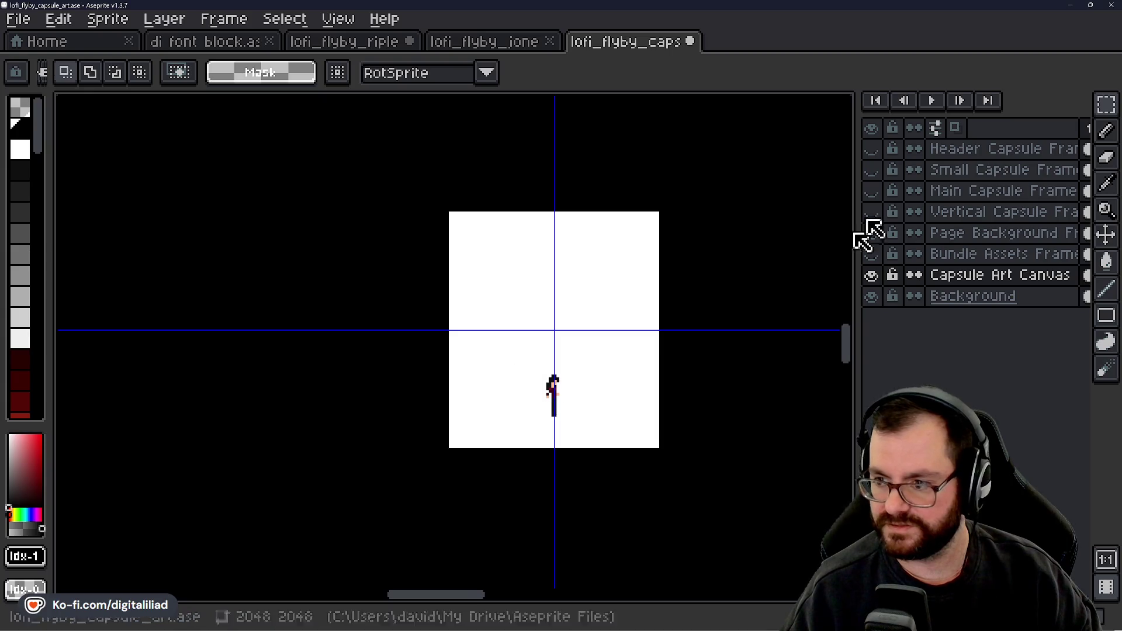
# Step: Show the Small Capsule Frame layer, make it active, and magic-wand select the white canvas
pyautogui.click(871, 169)
pyautogui.scroll(-4, 602, 247)
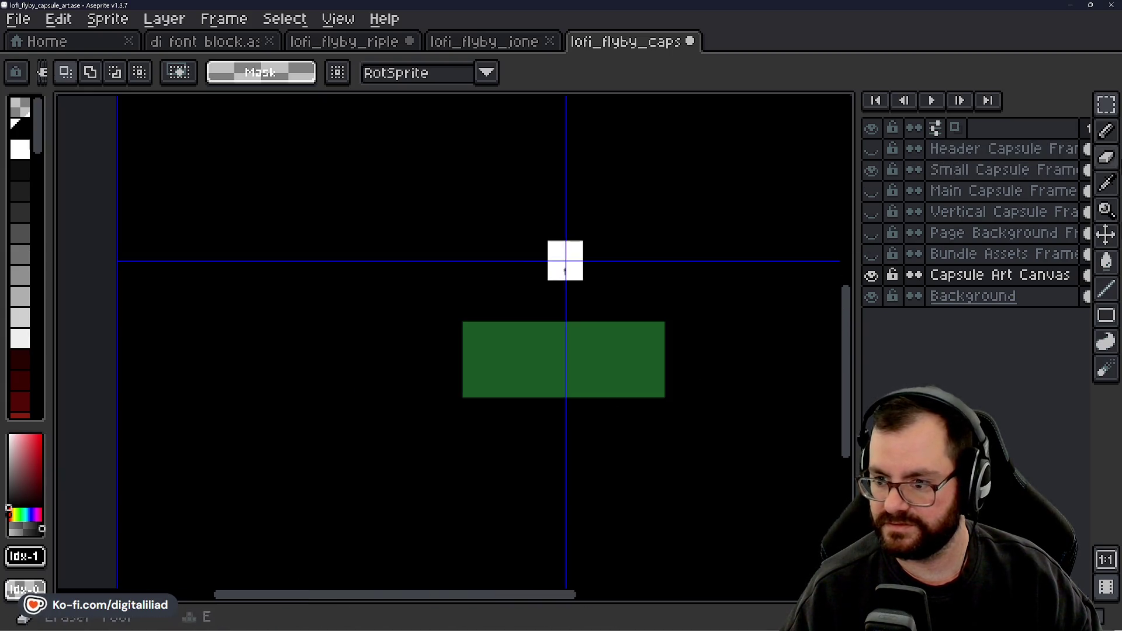
pyautogui.moveTo(1113, 108)
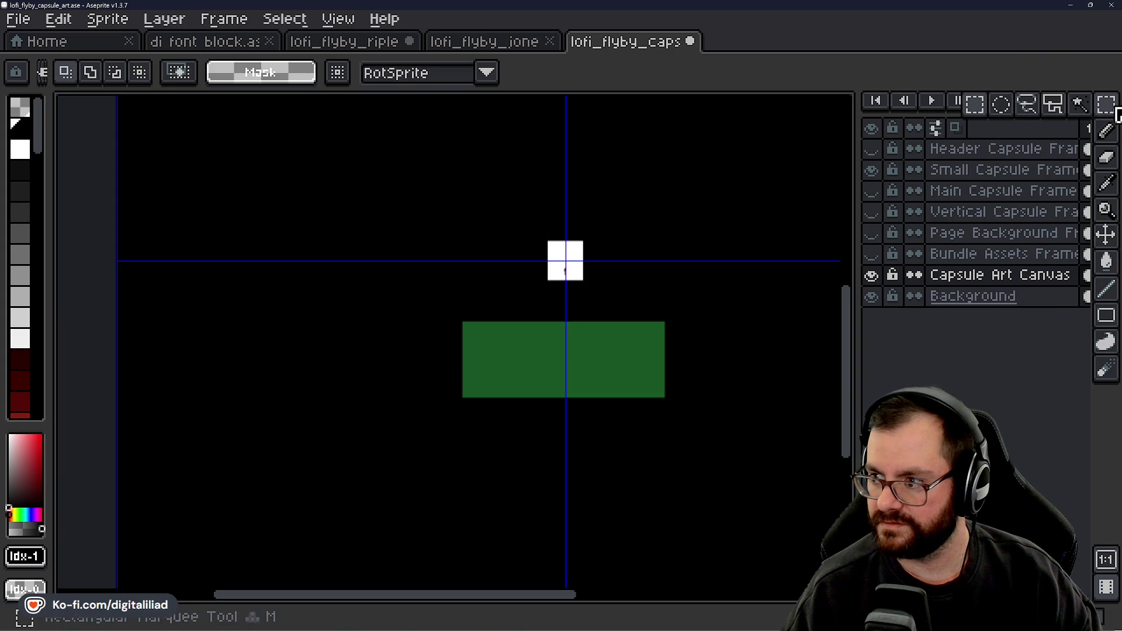
pyautogui.click(1080, 105)
pyautogui.click(590, 349)
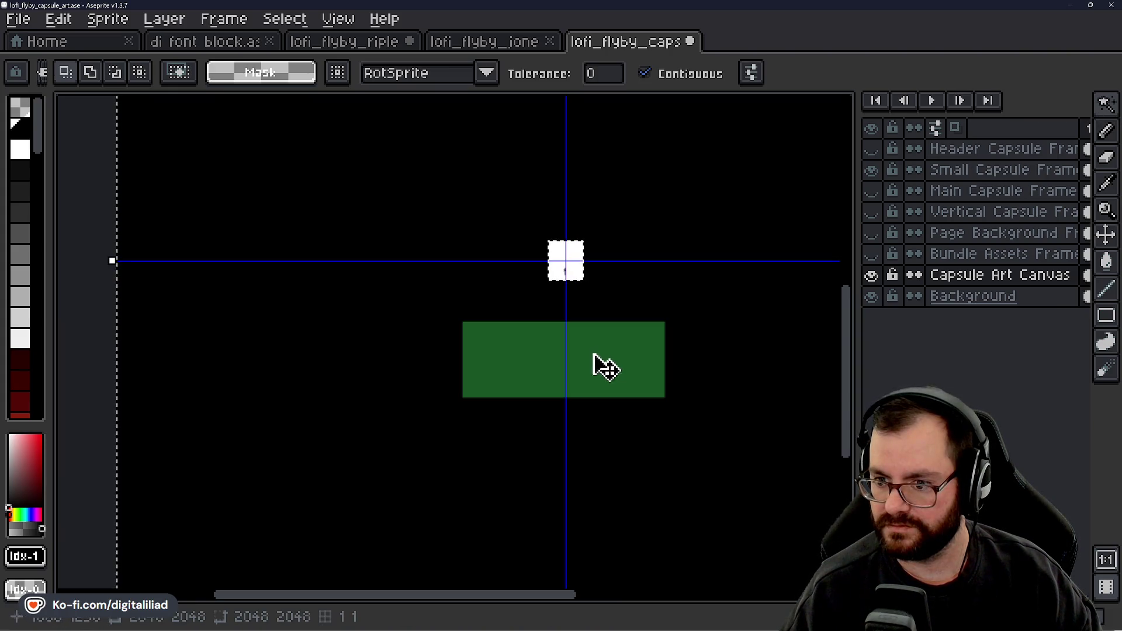
pyautogui.click(994, 169)
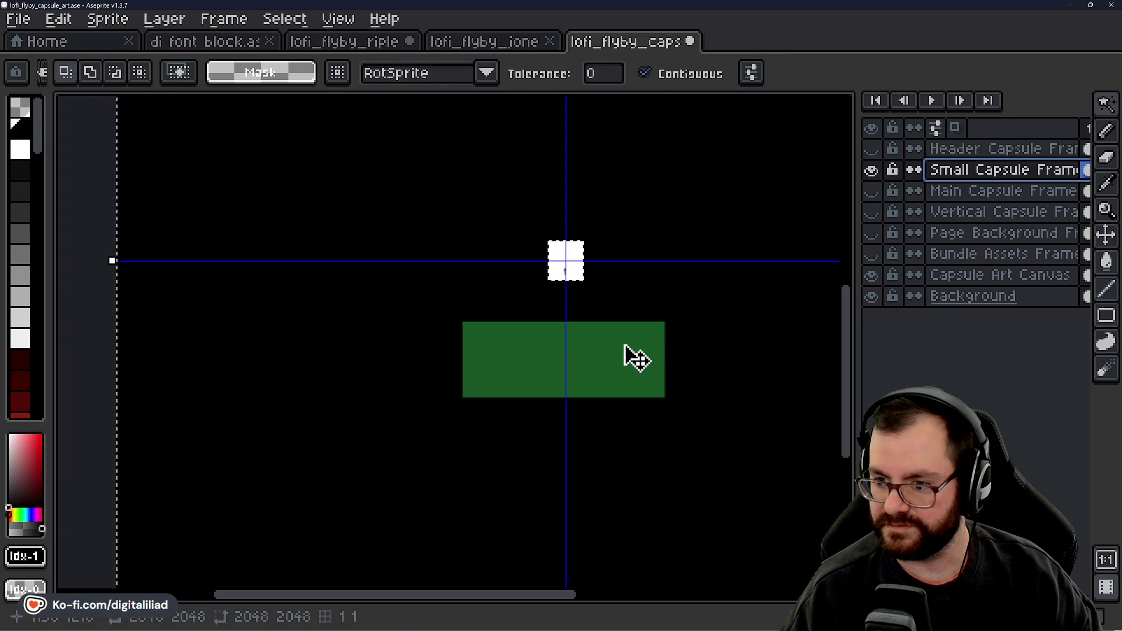
pyautogui.hotkey('ctrl', 't')
pyautogui.scroll(-2, 571, 374)
pyautogui.press('Return')
pyautogui.scroll(2, 626, 343)
# Step: Select the green frame by colour and shrink it to about 40×15 pixels
pyautogui.click(556, 374)
pyautogui.scroll(4, 643, 353)
pyautogui.scroll(-3, 697, 300)
pyautogui.press('m')
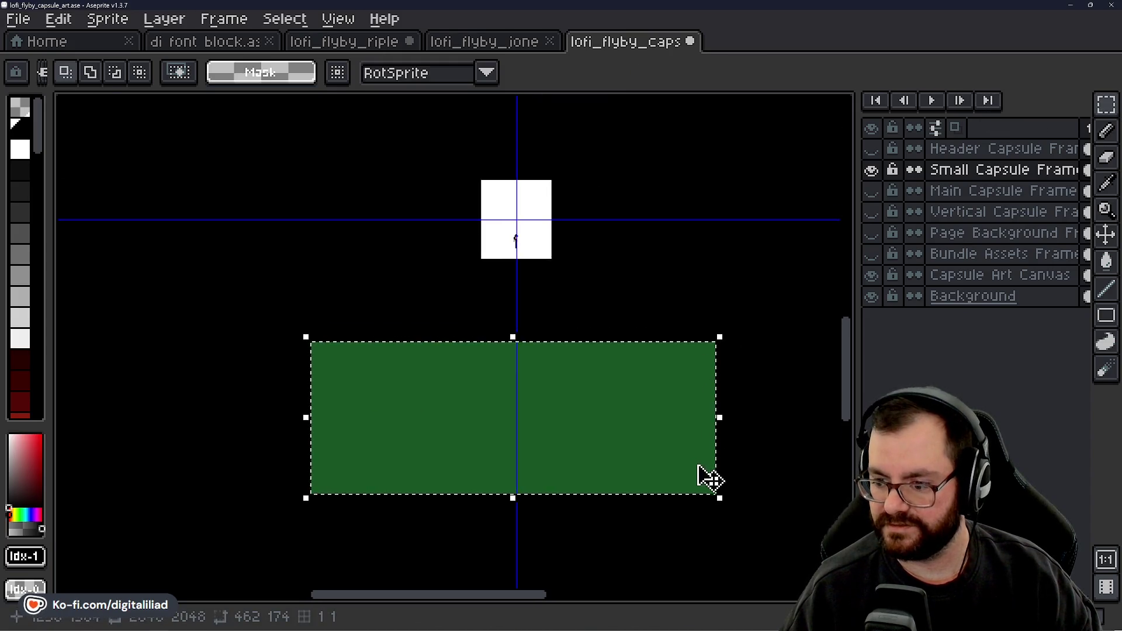
pyautogui.click(720, 497)
pyautogui.moveTo(720, 498); pyautogui.dragTo(351, 347)
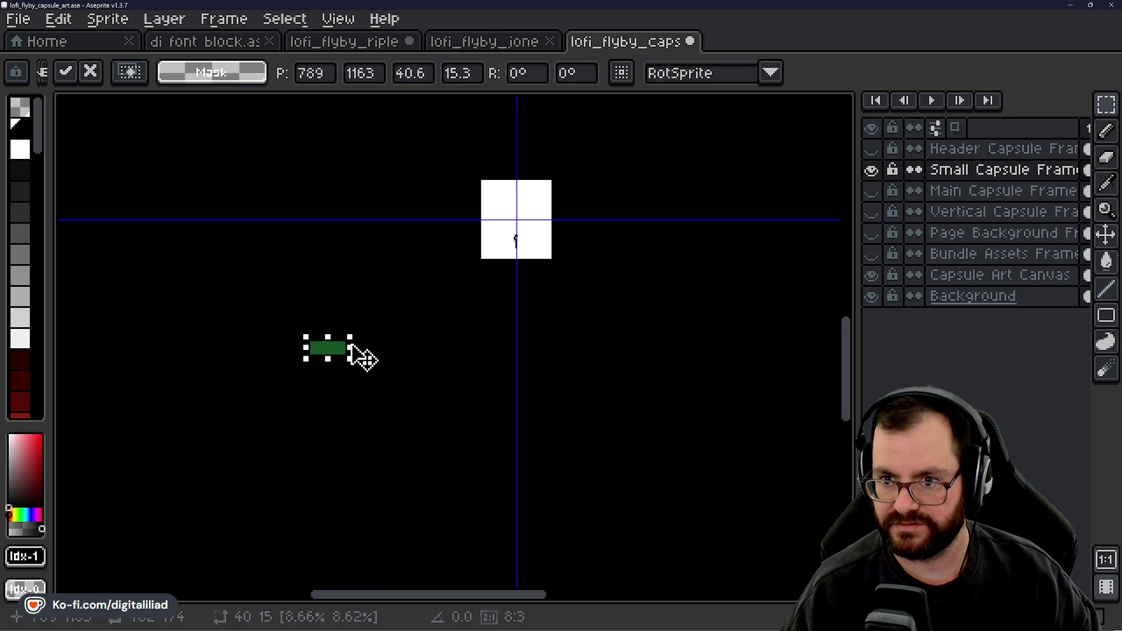
# Step: Centre the shrunken green frame on the character and commit it
pyautogui.scroll(4, 351, 283)
pyautogui.scroll(-1, 339, 375)
pyautogui.moveTo(321, 435)
pyautogui.mouseDown()
pyautogui.moveTo(764, 243)
pyautogui.moveTo(703, 215)
pyautogui.moveTo(710, 202)
pyautogui.mouseUp()
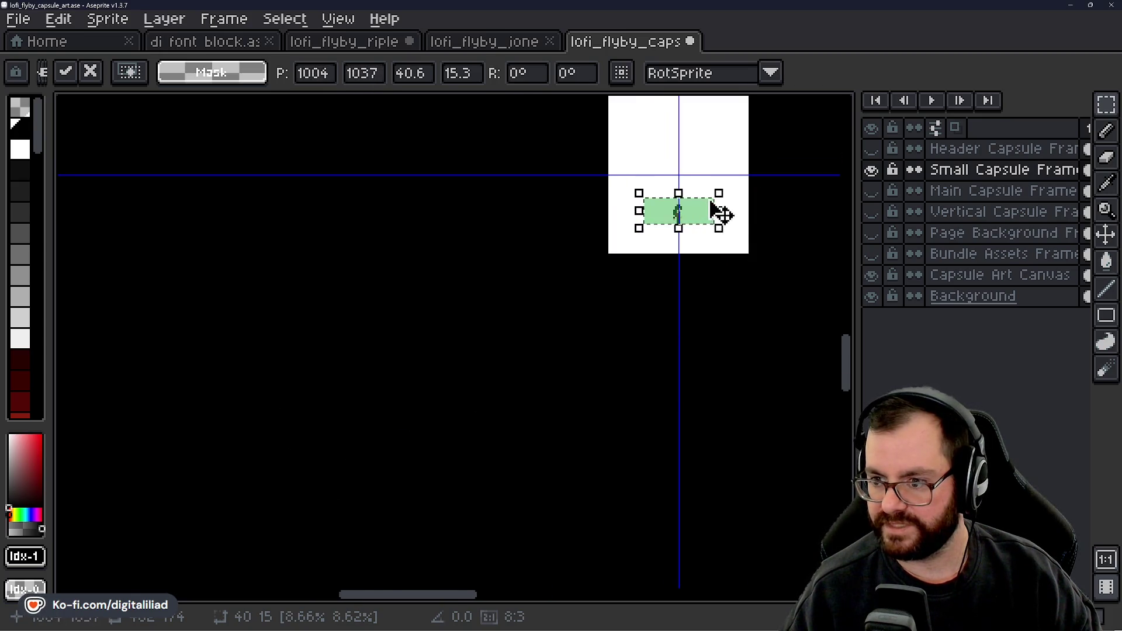
pyautogui.scroll(4, 711, 202)
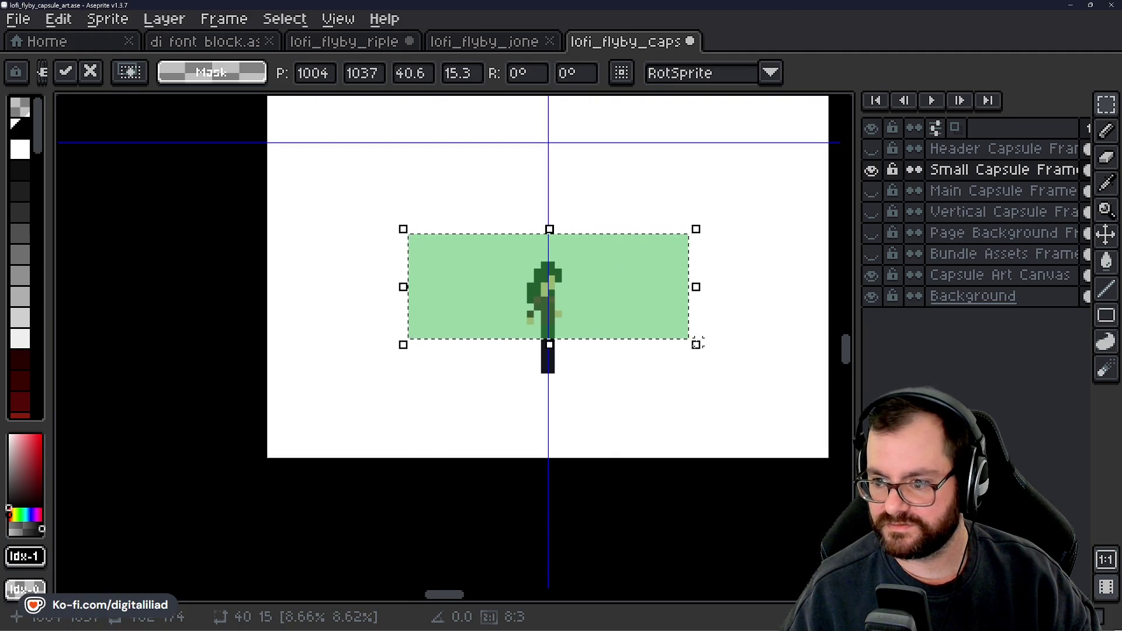
pyautogui.moveTo(651, 313)
pyautogui.mouseDown()
pyautogui.moveTo(643, 289)
pyautogui.moveTo(645, 306)
pyautogui.mouseUp()
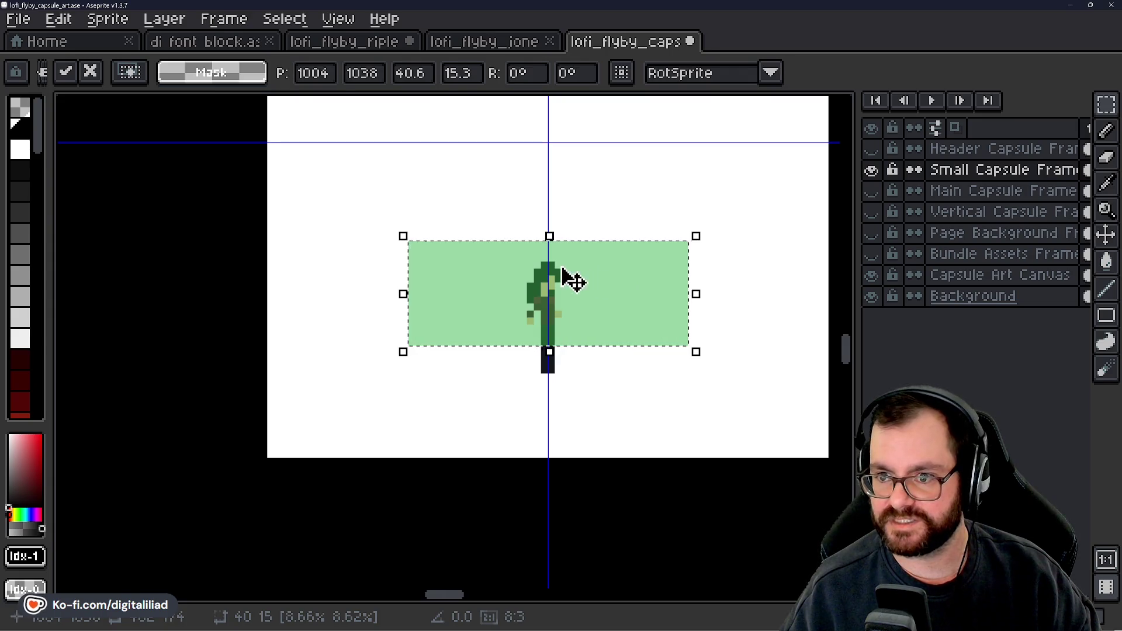
pyautogui.scroll(-3, 522, 334)
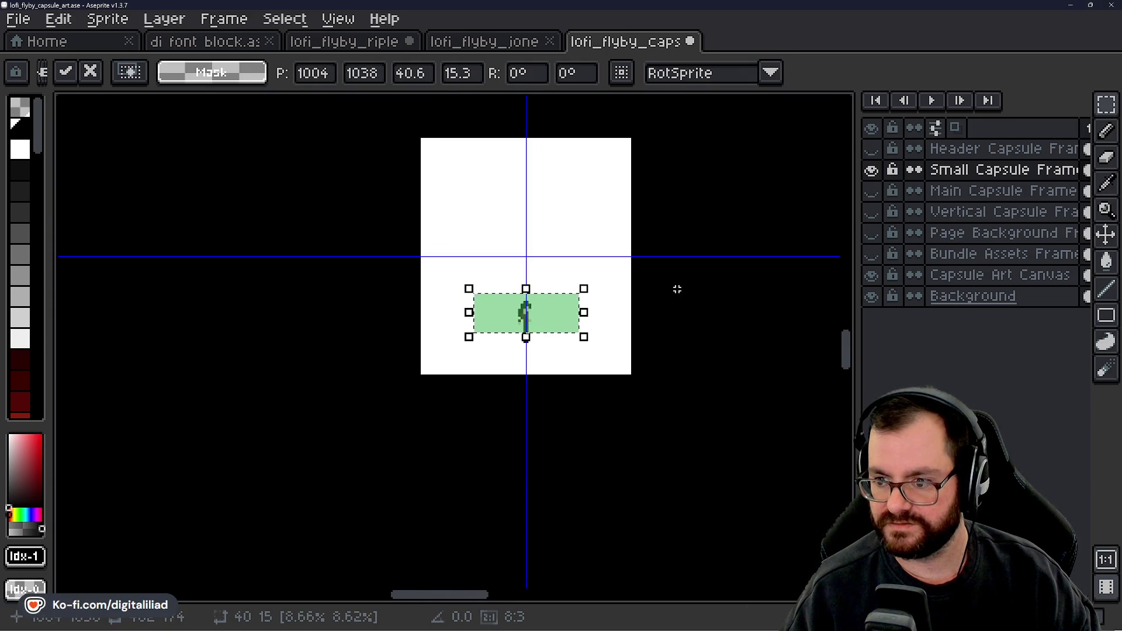
pyautogui.click(677, 289)
pyautogui.scroll(-2, 624, 293)
pyautogui.scroll(1, 624, 293)
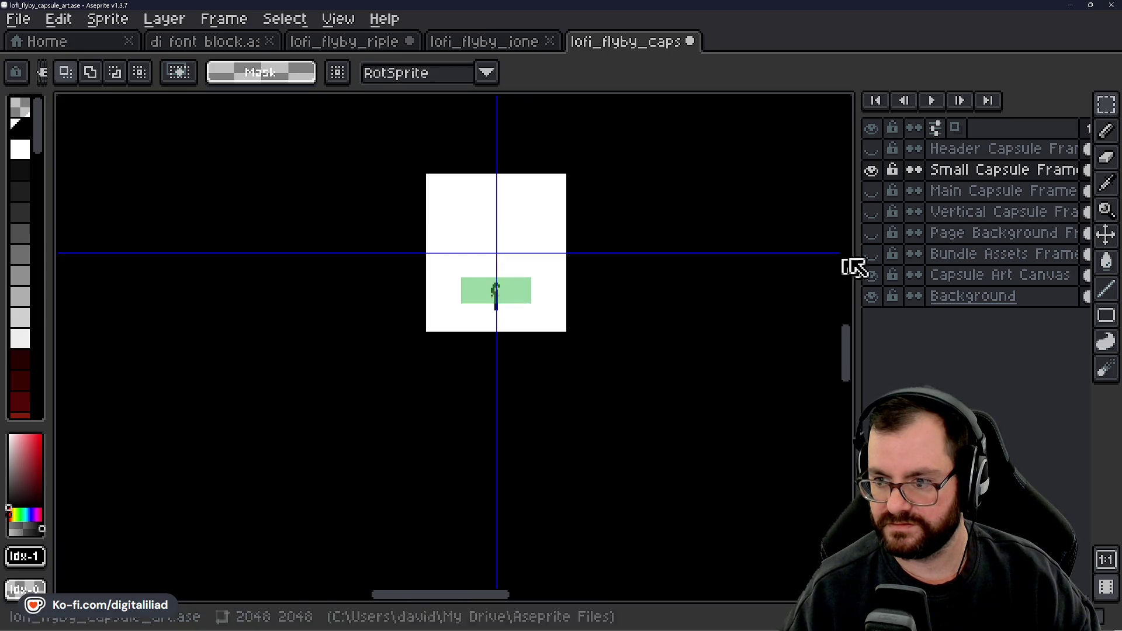
# Step: Make the Main Capsule Frame layer active and visible, then magic-wand select its blue rectangle
pyautogui.click(959, 190)
pyautogui.click(871, 191)
pyautogui.scroll(-3, 506, 283)
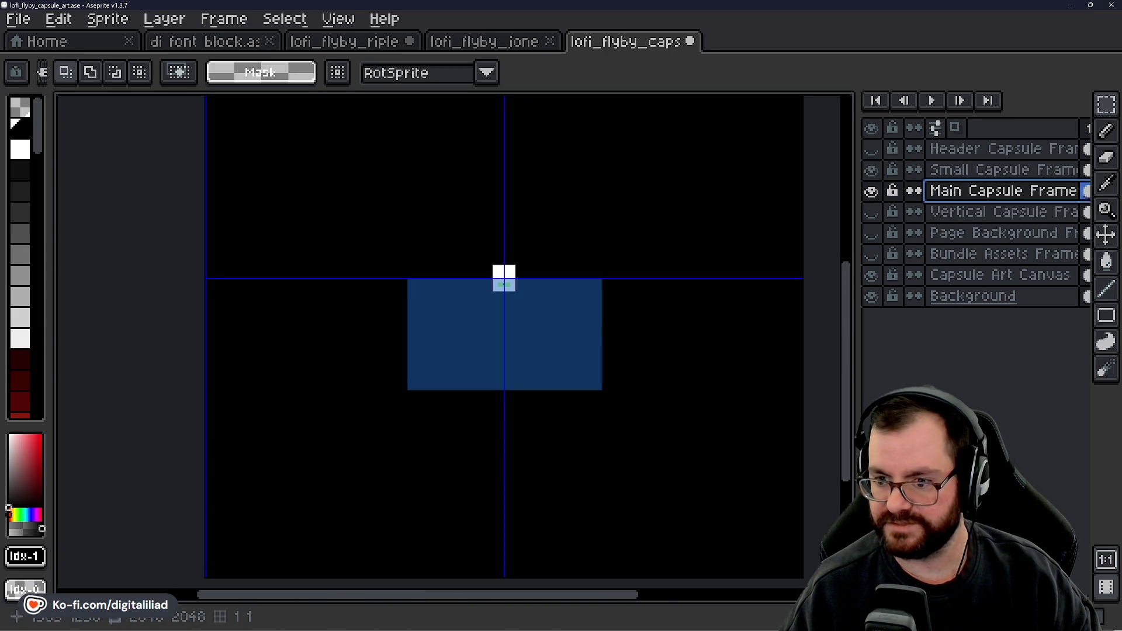
pyautogui.click(1106, 104)
pyautogui.click(1081, 105)
pyautogui.scroll(1, 540, 301)
pyautogui.click(540, 301)
pyautogui.scroll(1, 421, 303)
pyautogui.scroll(-2, 623, 403)
pyautogui.moveTo(623, 403); pyautogui.dragTo(574, 377)
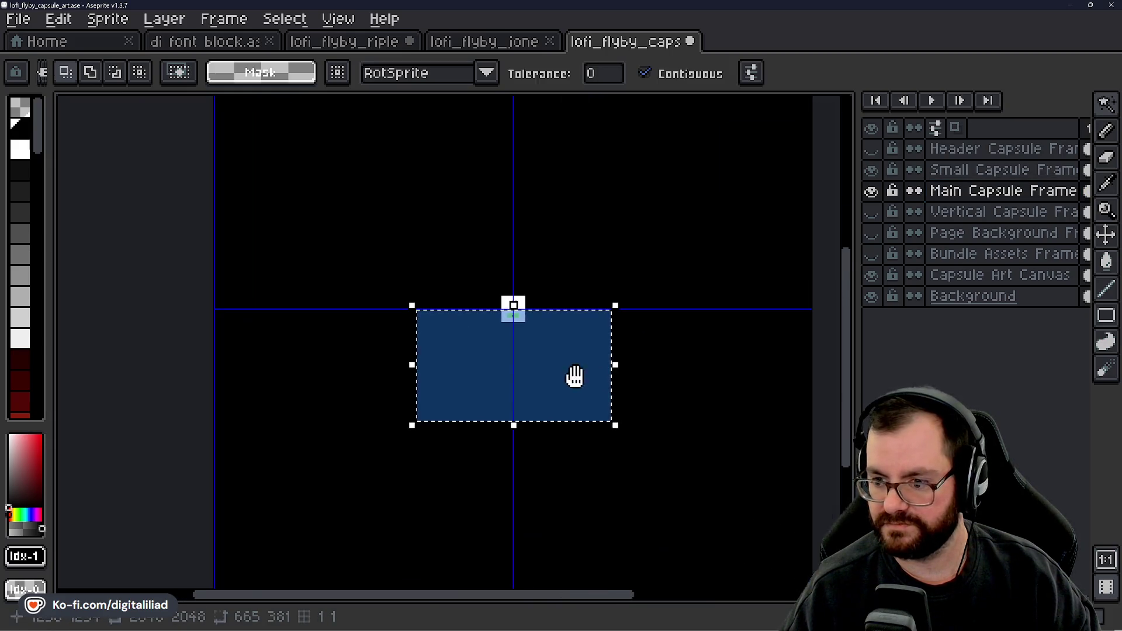
pyautogui.scroll(1, 575, 377)
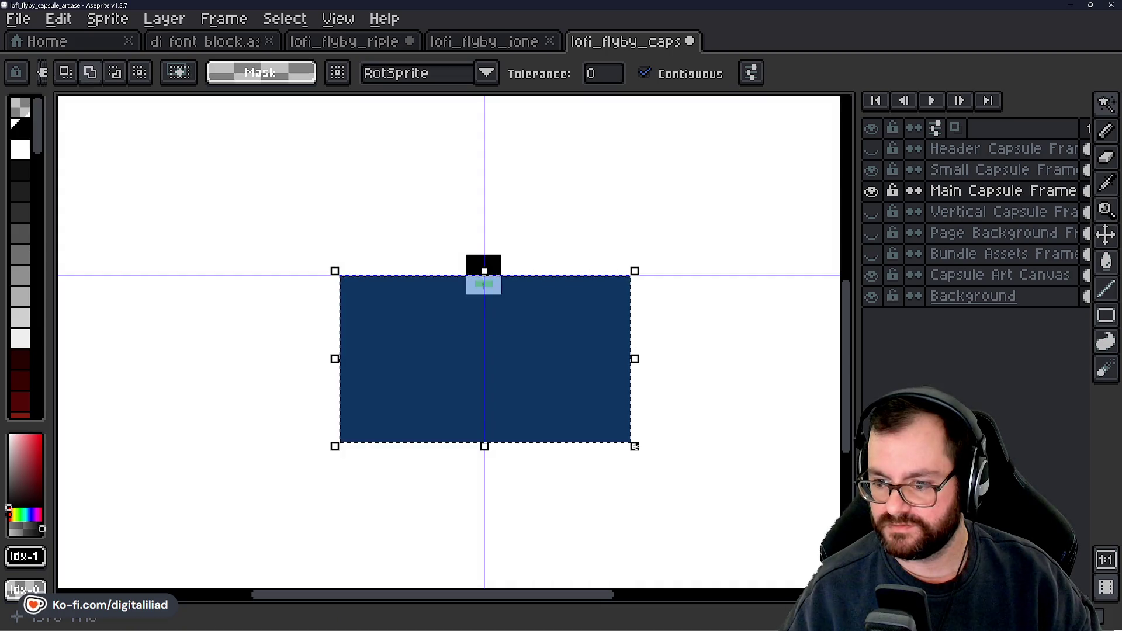
# Step: Reselect the blue main frame rectangle with the magic wand
pyautogui.hotkey('ctrl', 'a')
pyautogui.click(607, 422)
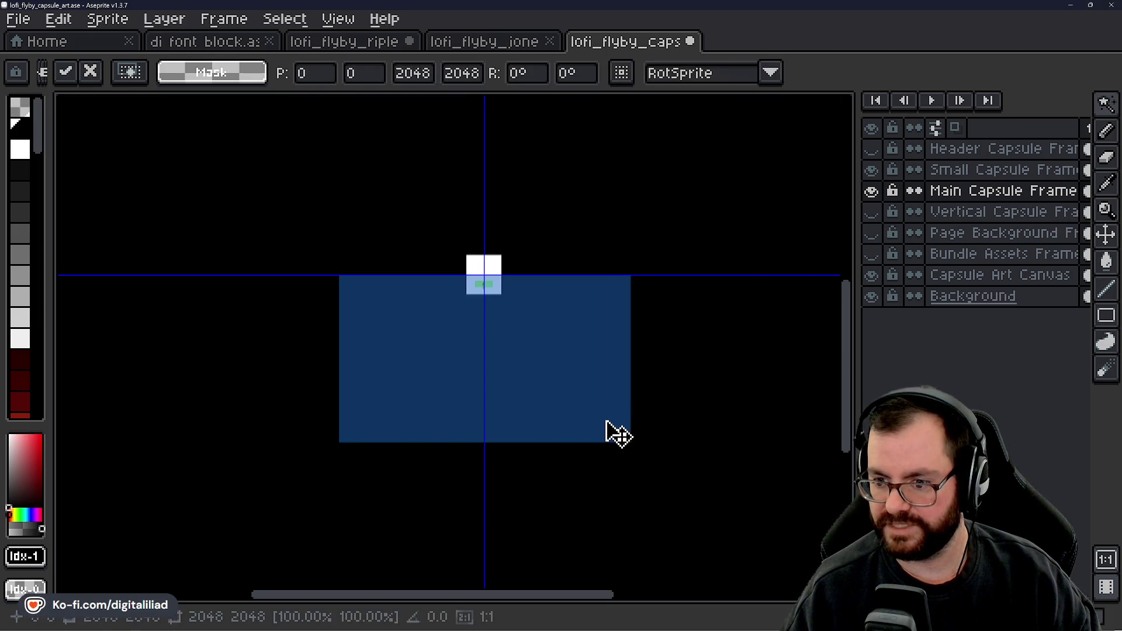
pyautogui.click(1105, 105)
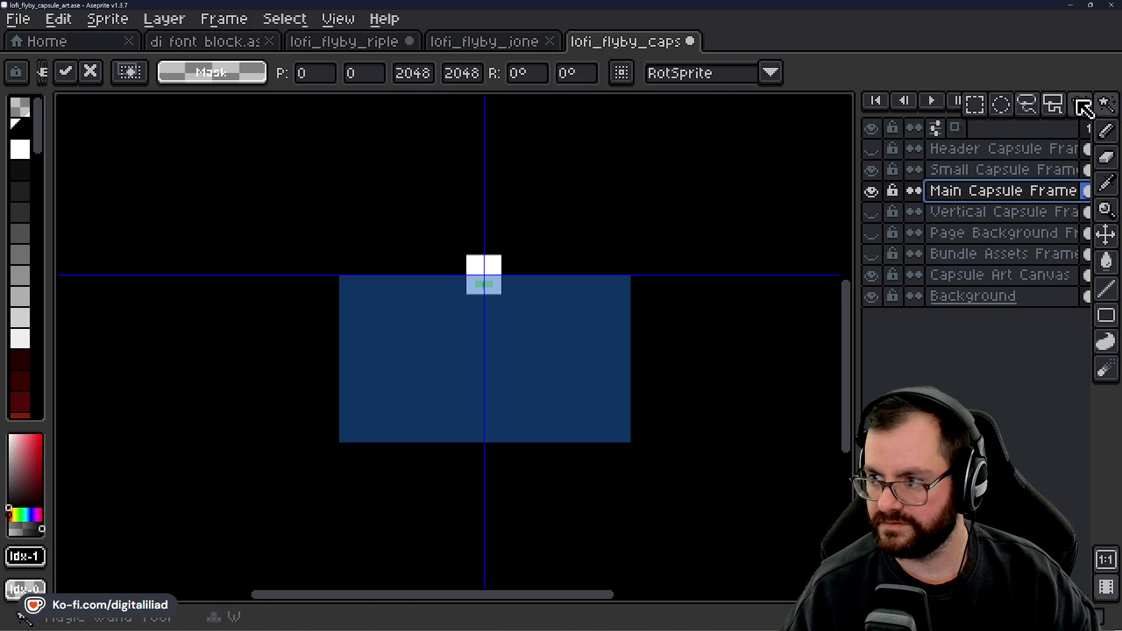
pyautogui.scroll(-2, 592, 358)
pyautogui.click(542, 366)
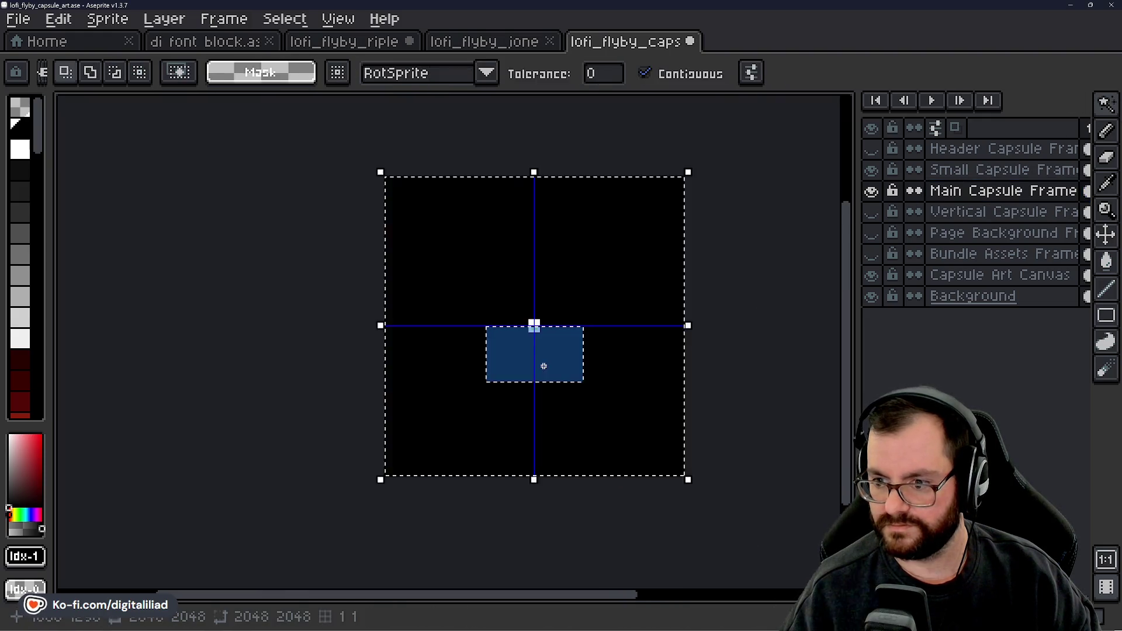
pyautogui.scroll(1, 544, 351)
pyautogui.scroll(1, 606, 349)
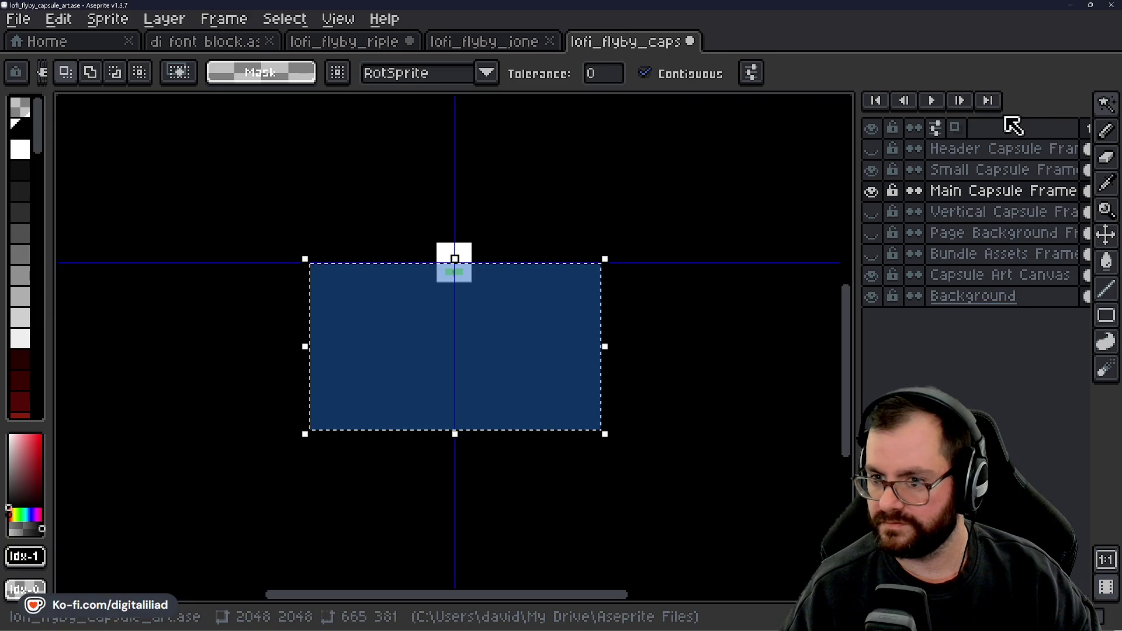
# Step: Shrink the blue frame toward canvas size, move it onto the white canvas, and commit
pyautogui.click(1104, 108)
pyautogui.click(974, 105)
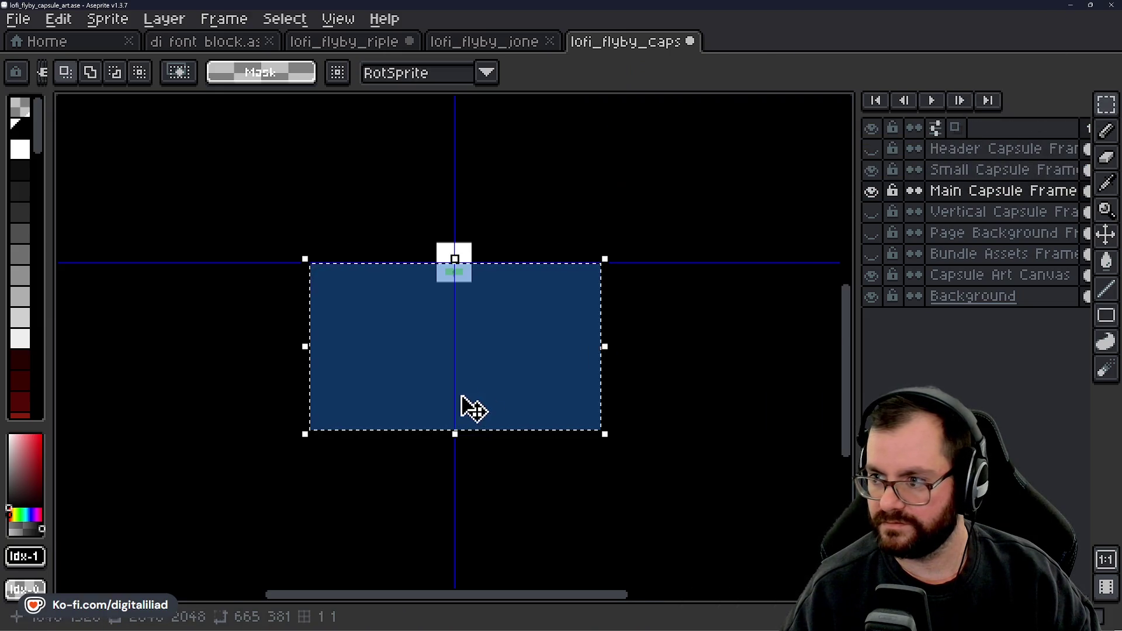
pyautogui.scroll(1, 471, 409)
pyautogui.moveTo(745, 468)
pyautogui.mouseDown()
pyautogui.moveTo(395, 262)
pyautogui.moveTo(242, 146)
pyautogui.moveTo(333, 275)
pyautogui.mouseUp()
pyautogui.moveTo(266, 285)
pyautogui.mouseDown()
pyautogui.moveTo(546, 270)
pyautogui.moveTo(489, 287)
pyautogui.moveTo(538, 288)
pyautogui.moveTo(532, 259)
pyautogui.mouseUp()
pyautogui.scroll(3, 513, 276)
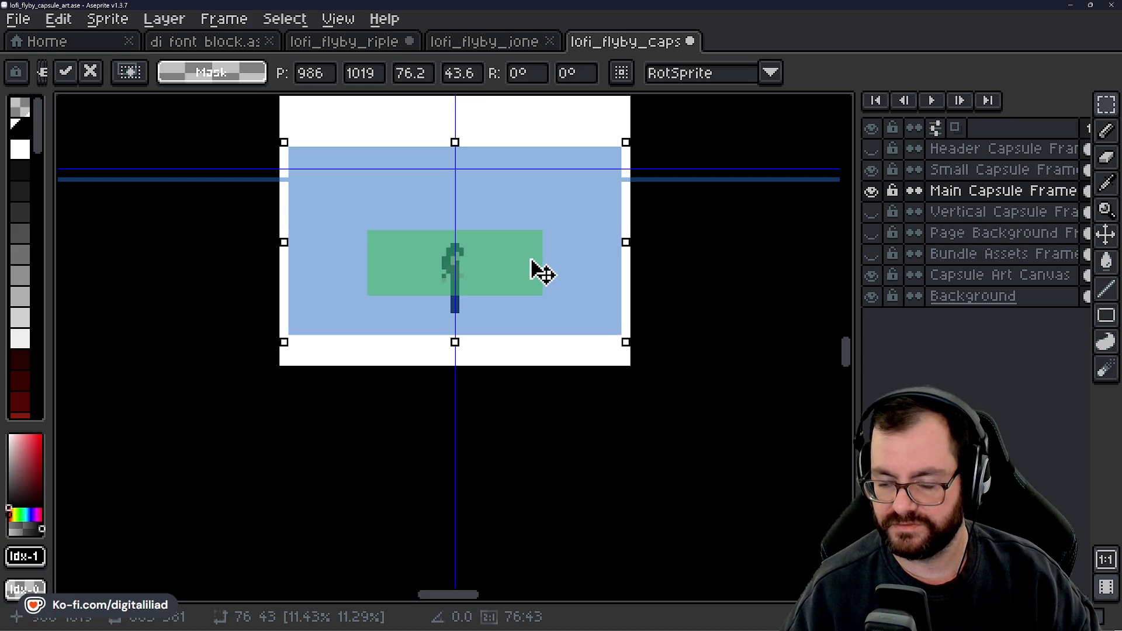
pyautogui.scroll(-2, 438, 251)
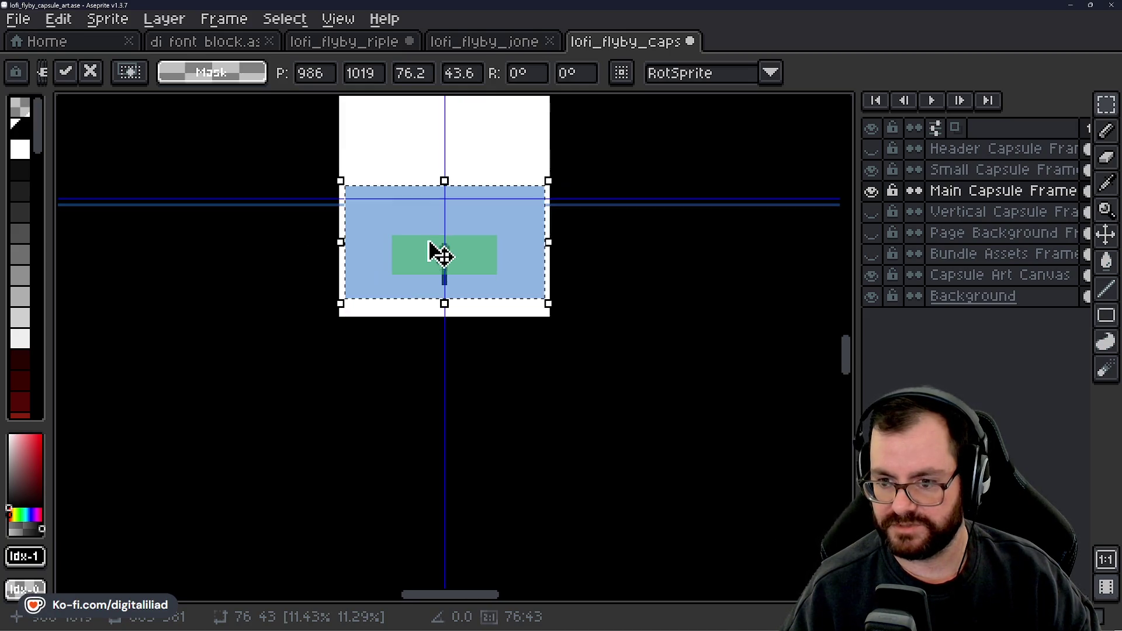
pyautogui.press('Return')
# Step: Redo to restore the undone blue frame selection
pyautogui.scroll(-2, 599, 289)
pyautogui.scroll(2, 614, 278)
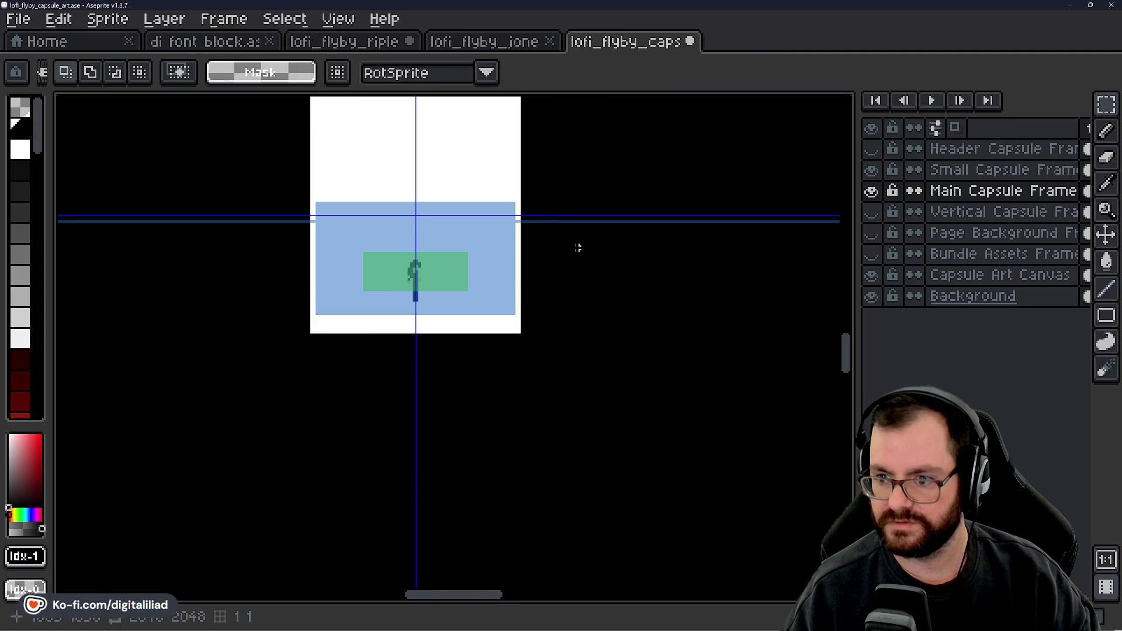
pyautogui.scroll(5, 551, 233)
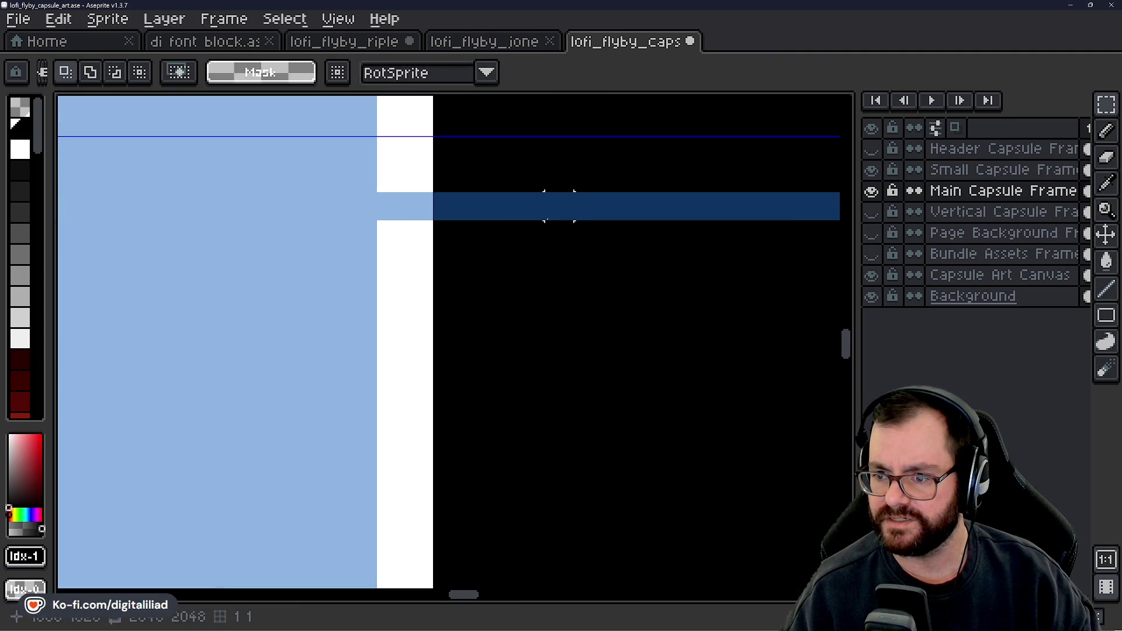
pyautogui.scroll(-4, 559, 206)
pyautogui.scroll(-5, 484, 248)
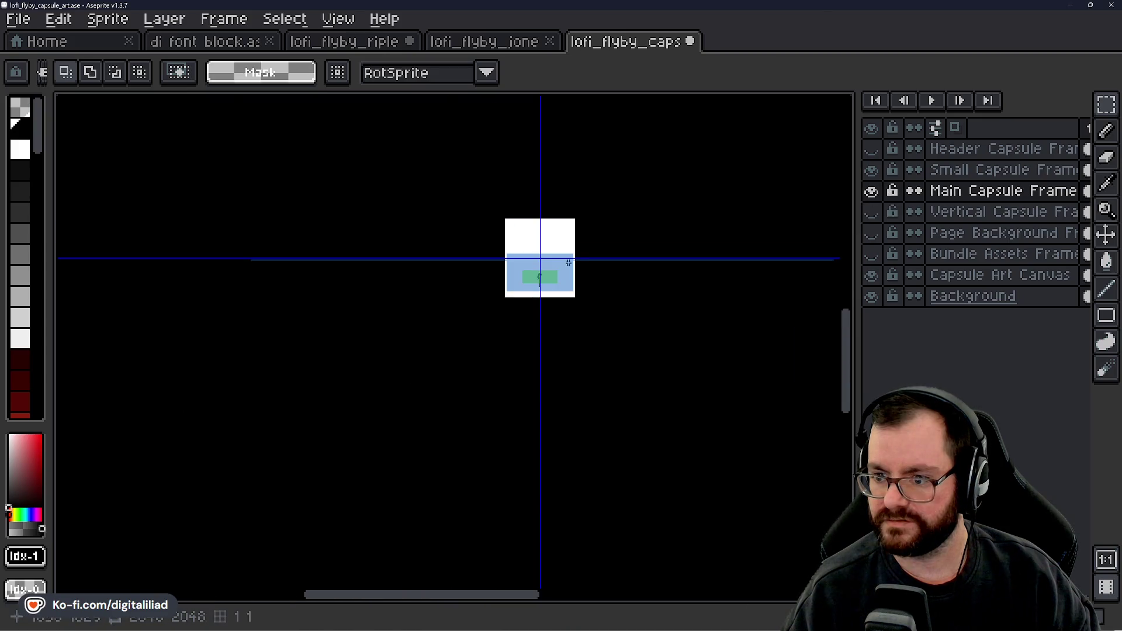
pyautogui.scroll(3, 484, 248)
pyautogui.scroll(2, 484, 248)
pyautogui.scroll(1, 233, 272)
pyautogui.moveTo(600, 439)
pyautogui.mouseDown()
pyautogui.moveTo(333, 288)
pyautogui.moveTo(380, 328)
pyautogui.moveTo(524, 266)
pyautogui.moveTo(476, 293)
pyautogui.moveTo(611, 285)
pyautogui.mouseUp()
pyautogui.scroll(-3, 371, 262)
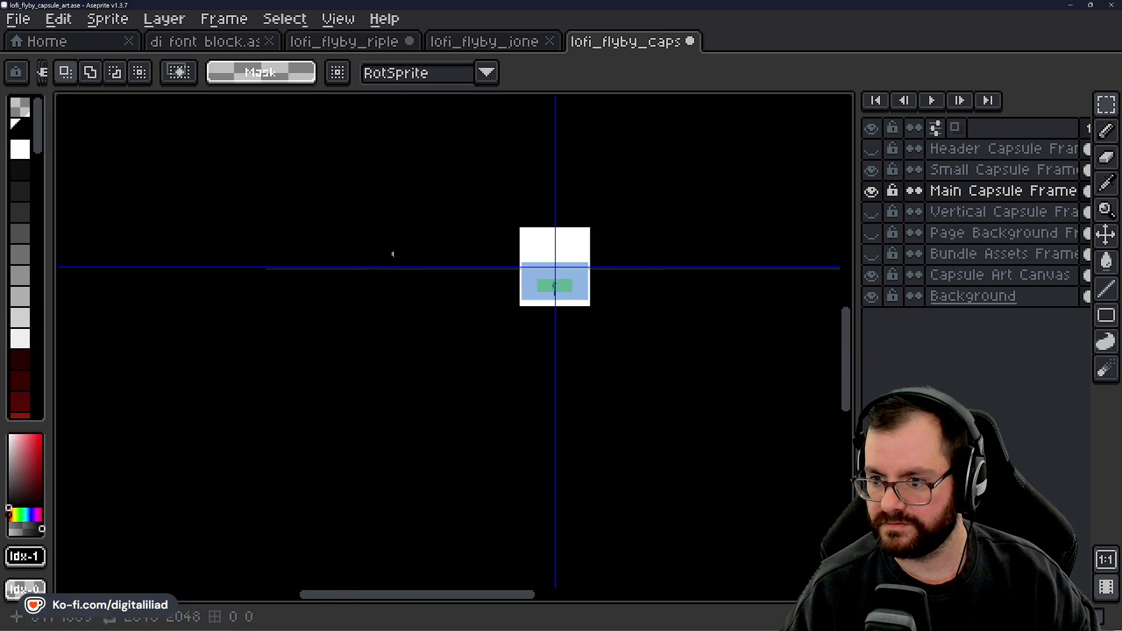
pyautogui.scroll(3, 415, 251)
pyautogui.hotkey('ctrl', 'y')
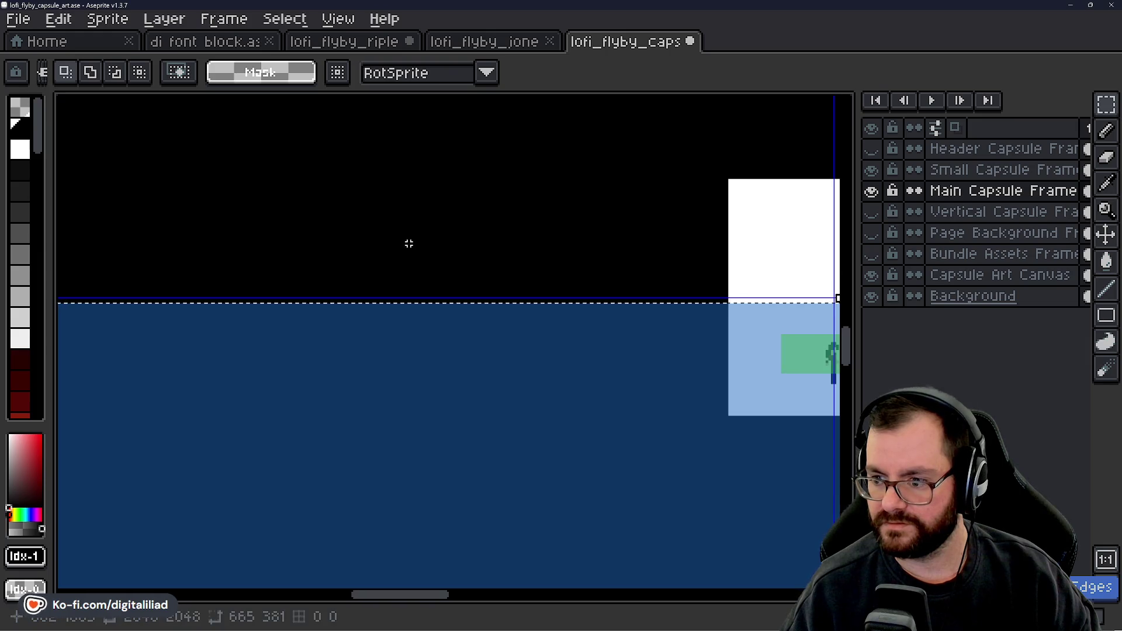
# Step: Scale the blue Main Capsule Frame down to about 72.5×41.6
pyautogui.scroll(-3, 408, 243)
pyautogui.scroll(1, 412, 257)
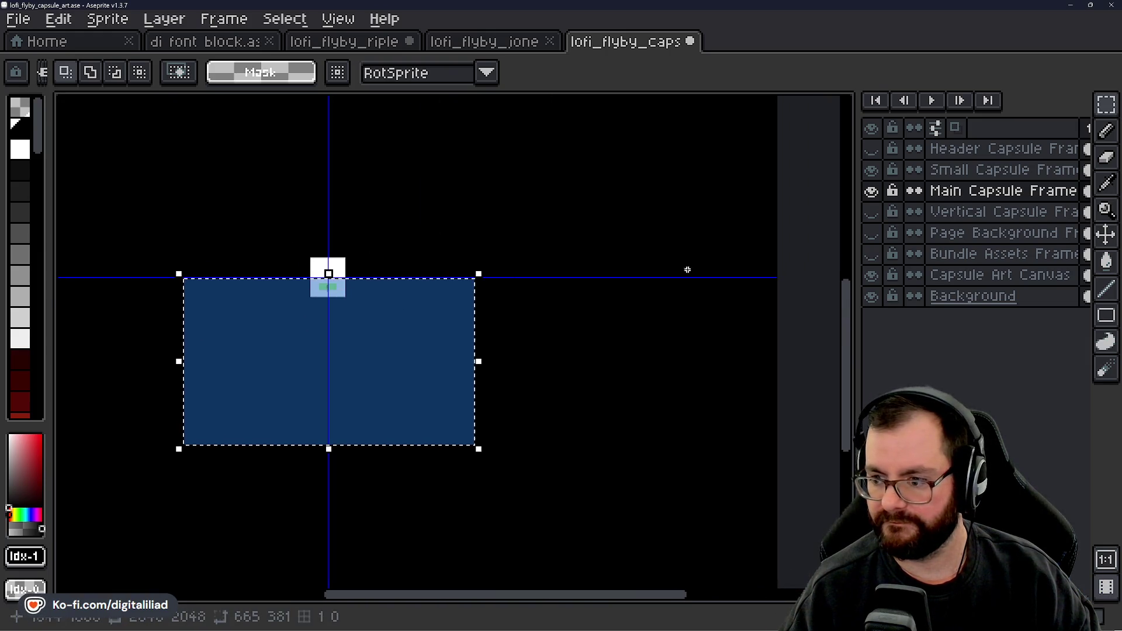
pyautogui.scroll(-1, 497, 383)
pyautogui.scroll(1, 421, 388)
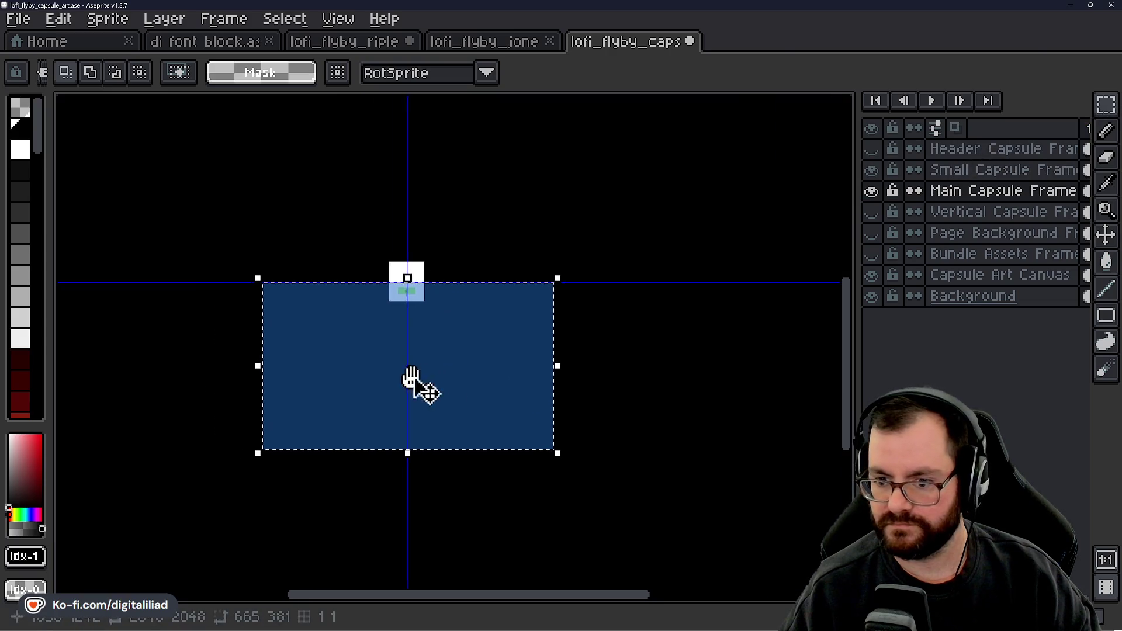
pyautogui.scroll(1, 526, 415)
pyautogui.moveTo(586, 496)
pyautogui.mouseDown()
pyautogui.moveTo(596, 510)
pyautogui.moveTo(339, 275)
pyautogui.moveTo(146, 155)
pyautogui.moveTo(351, 355)
pyautogui.moveTo(606, 344)
pyautogui.moveTo(584, 358)
pyautogui.mouseUp()
pyautogui.scroll(2, 585, 359)
pyautogui.scroll(1, 695, 453)
pyautogui.moveTo(704, 454); pyautogui.dragTo(559, 346)
# Step: Enlarge the blue frame to roughly 80×46, position it around the character, and commit
pyautogui.moveTo(363, 271)
pyautogui.mouseDown()
pyautogui.moveTo(438, 293)
pyautogui.moveTo(408, 275)
pyautogui.moveTo(419, 272)
pyautogui.moveTo(443, 333)
pyautogui.mouseUp()
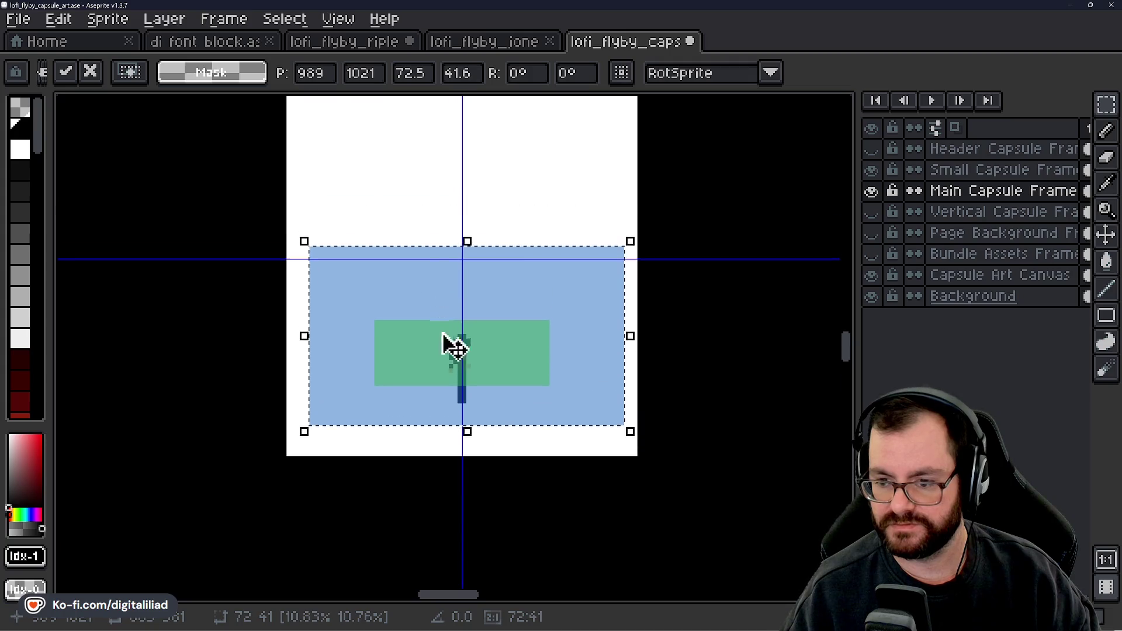
pyautogui.moveTo(624, 429); pyautogui.dragTo(664, 452)
pyautogui.moveTo(583, 404); pyautogui.dragTo(560, 393)
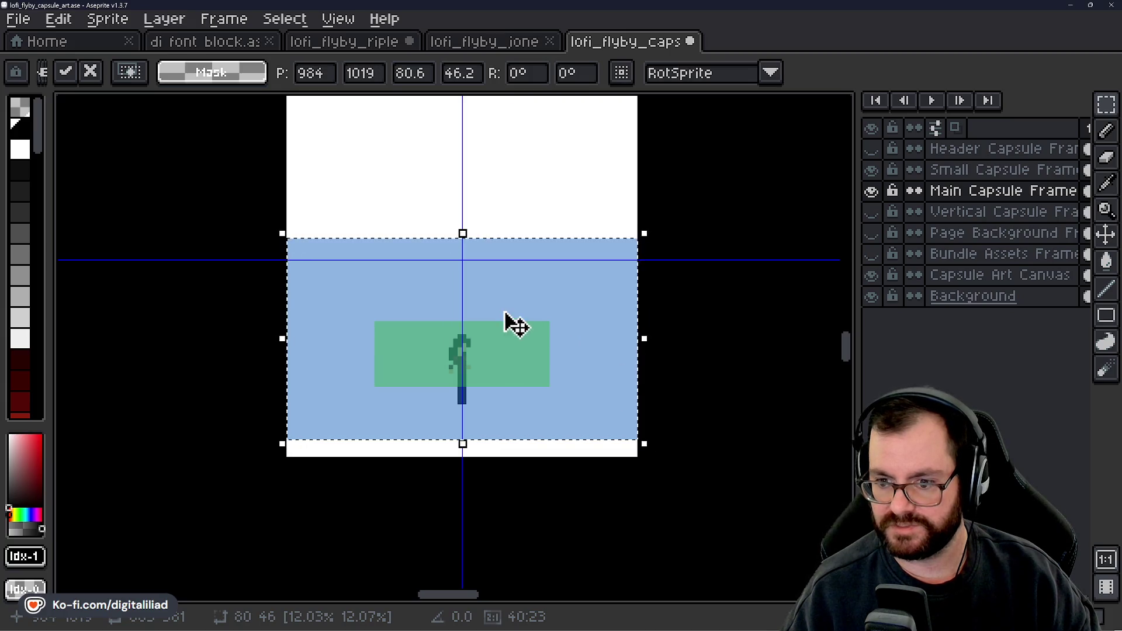
pyautogui.click(679, 332)
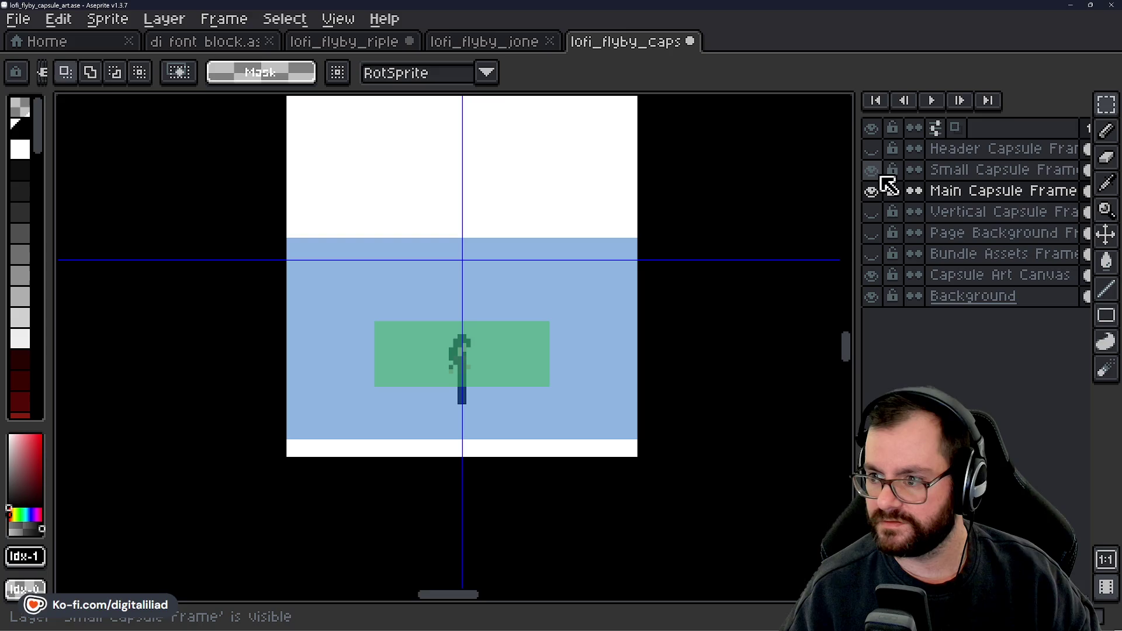
pyautogui.click(871, 148)
# Step: Activate the Header Capsule Frame layer and magic-wand select its brown frame rectangle for transforming
pyautogui.scroll(-6, 531, 303)
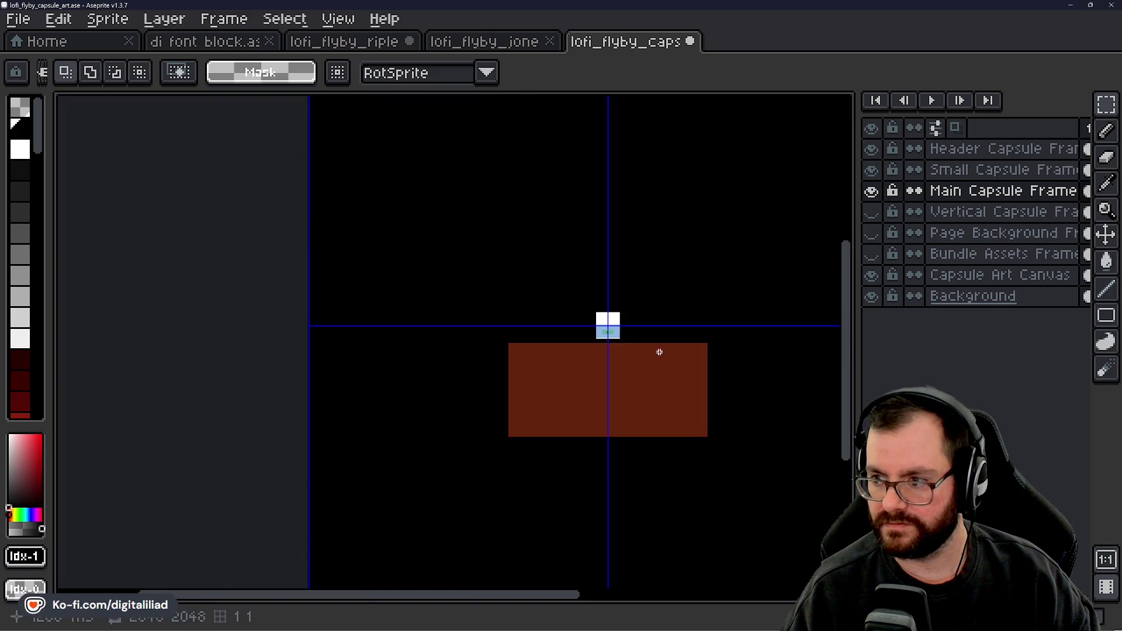
pyautogui.click(1106, 104)
pyautogui.click(1081, 105)
pyautogui.scroll(1, 546, 383)
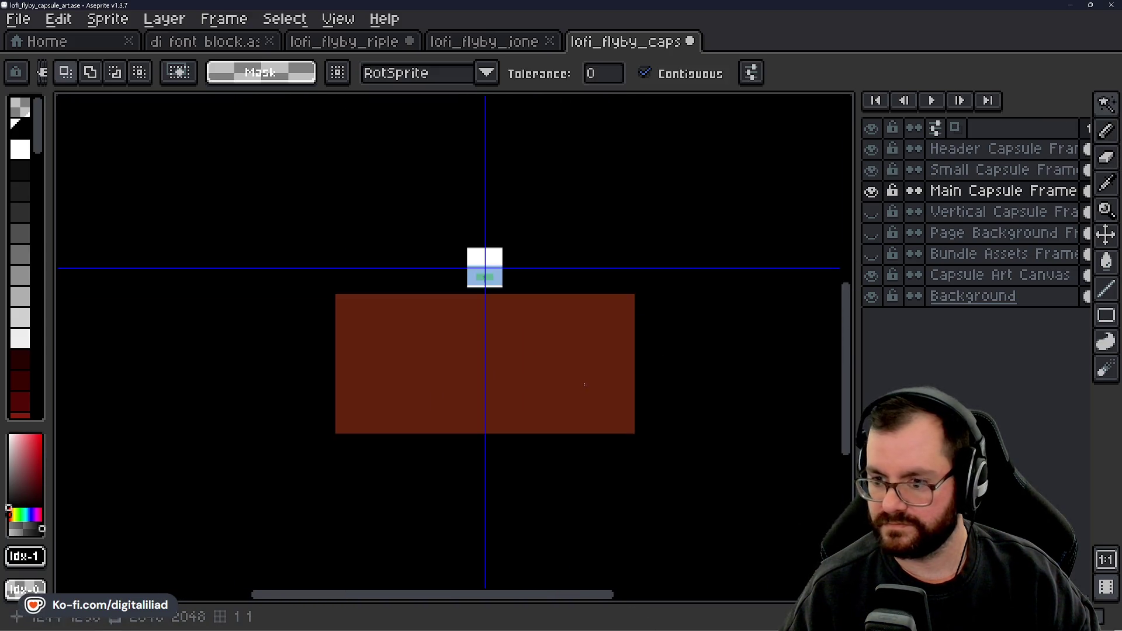
pyautogui.click(999, 148)
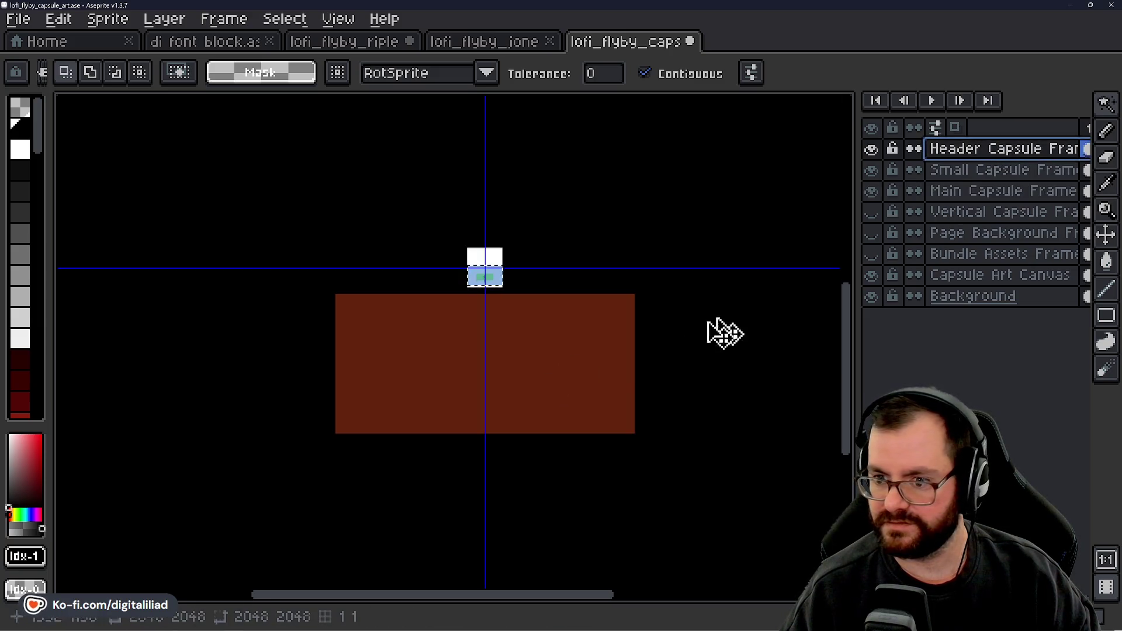
pyautogui.hotkey('ctrl', 't')
pyautogui.scroll(-1, 608, 370)
pyautogui.scroll(-1, 754, 334)
pyautogui.scroll(2, 601, 364)
pyautogui.click(601, 364)
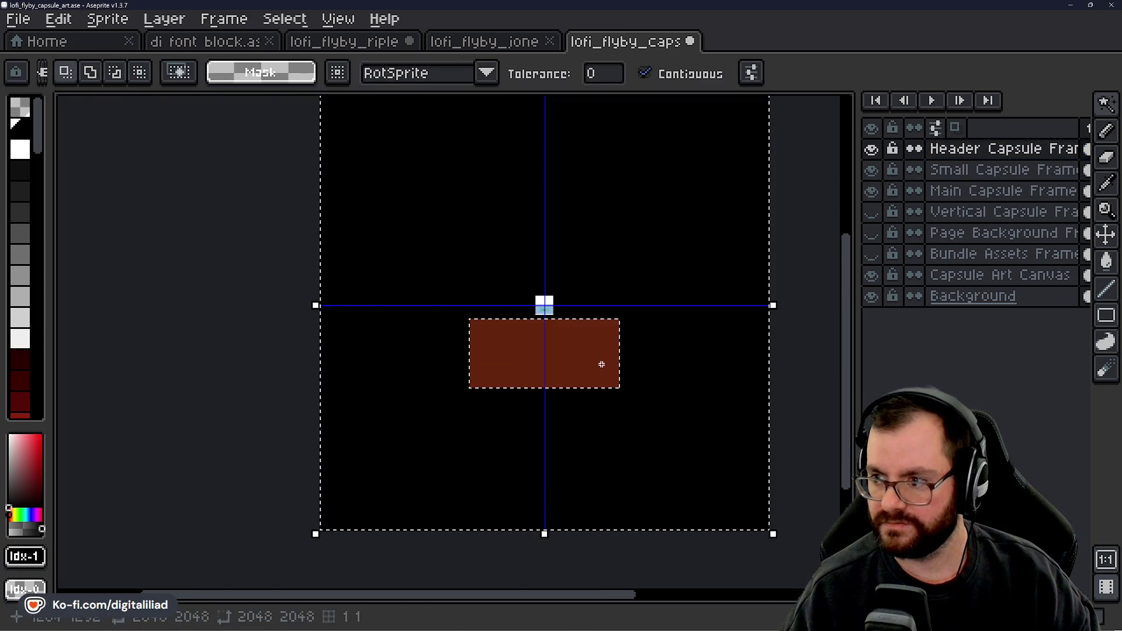
pyautogui.scroll(1, 570, 368)
pyautogui.scroll(2, 617, 330)
pyautogui.scroll(-1, 620, 321)
pyautogui.click(1105, 105)
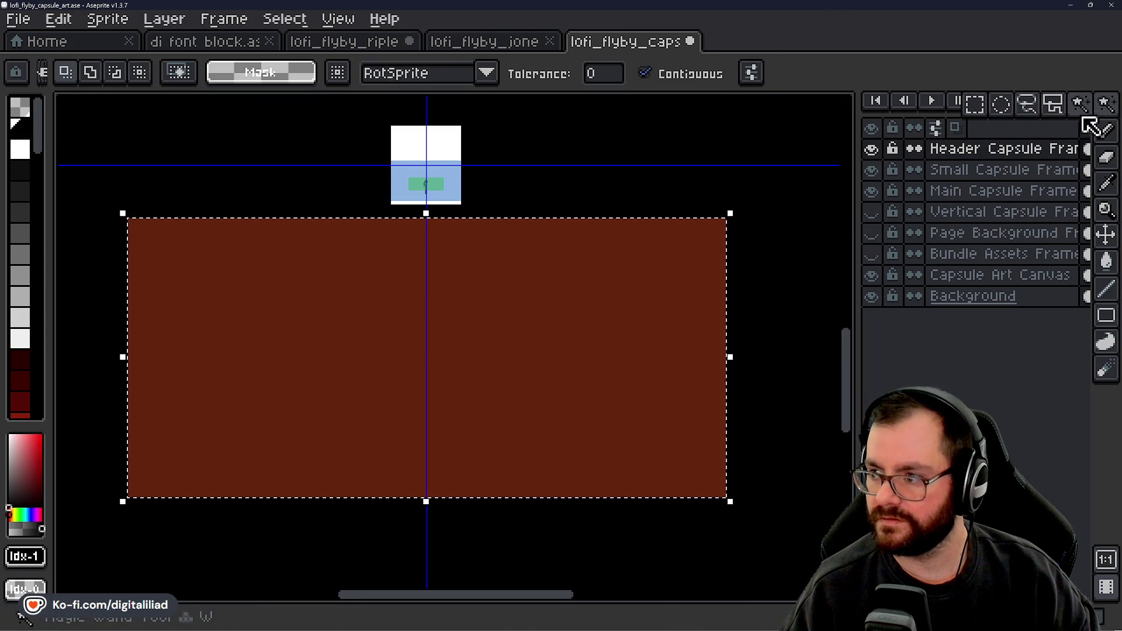
pyautogui.click(998, 106)
pyautogui.moveTo(561, 278); pyautogui.dragTo(604, 346)
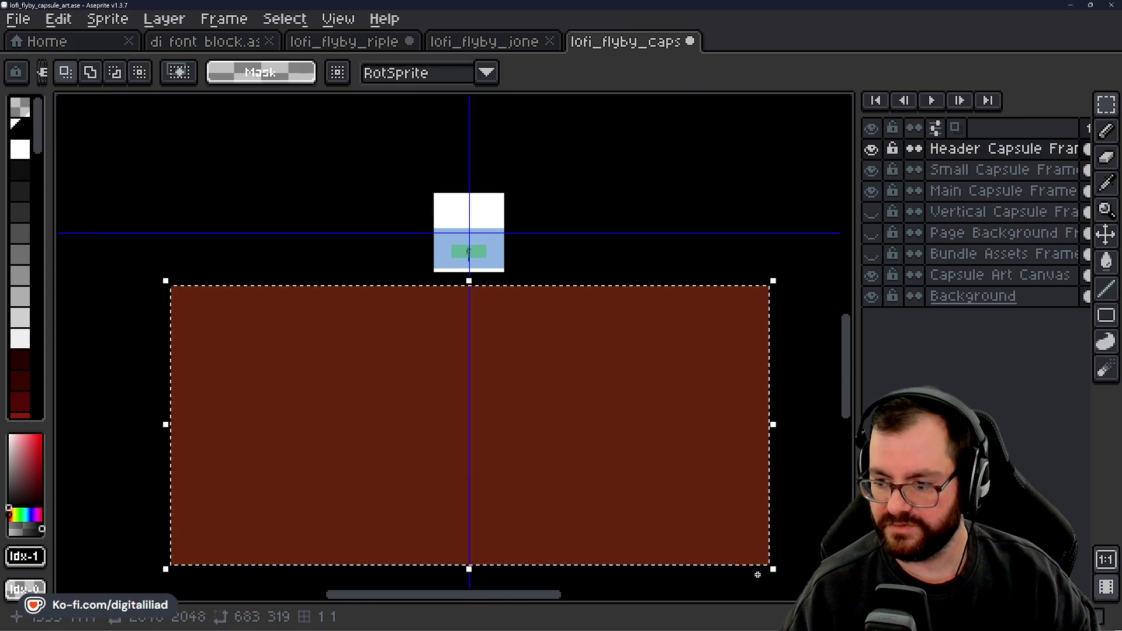
# Step: Shrink the header frame to about 80×38, move it over the character, and commit
pyautogui.moveTo(769, 569)
pyautogui.mouseDown()
pyautogui.moveTo(779, 581)
pyautogui.moveTo(489, 391)
pyautogui.moveTo(370, 328)
pyautogui.moveTo(288, 307)
pyautogui.moveTo(295, 314)
pyautogui.mouseUp()
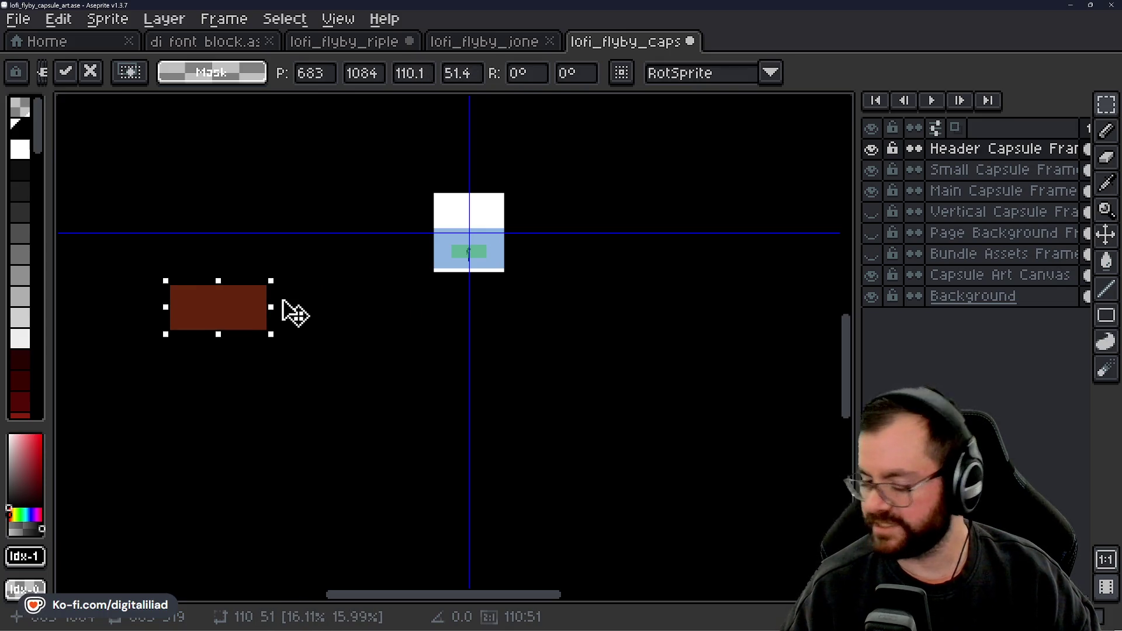
pyautogui.scroll(2, 301, 257)
pyautogui.moveTo(175, 358)
pyautogui.mouseDown()
pyautogui.moveTo(644, 310)
pyautogui.moveTo(632, 366)
pyautogui.moveTo(608, 374)
pyautogui.mouseUp()
pyautogui.moveTo(685, 424); pyautogui.dragTo(645, 391)
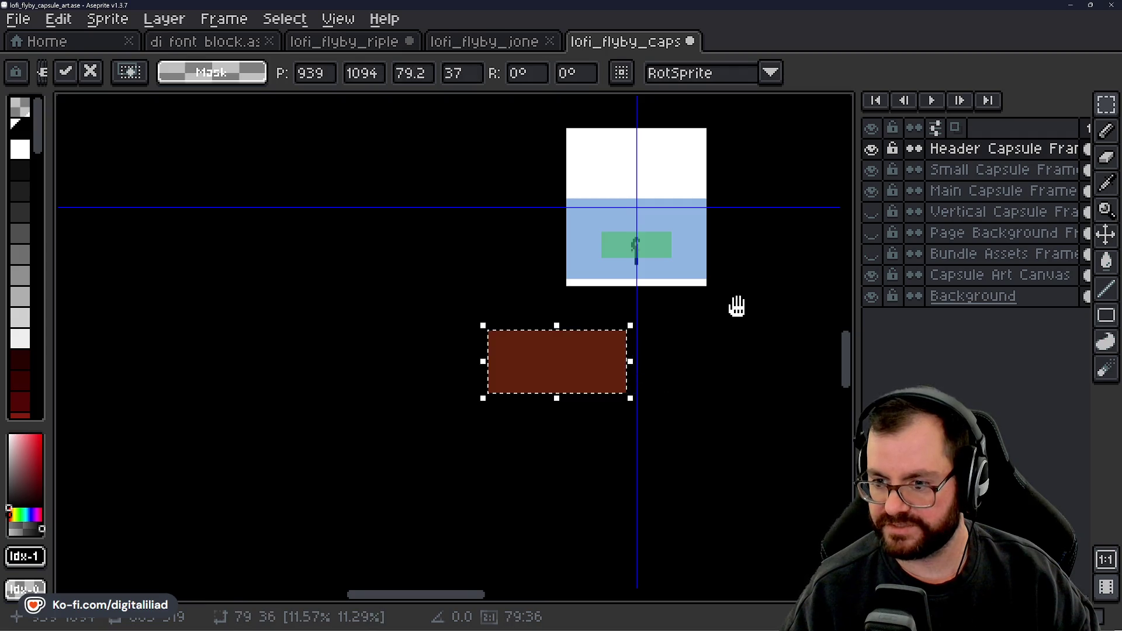
pyautogui.scroll(2, 737, 306)
pyautogui.moveTo(501, 436)
pyautogui.mouseDown()
pyautogui.moveTo(657, 245)
pyautogui.moveTo(664, 193)
pyautogui.mouseUp()
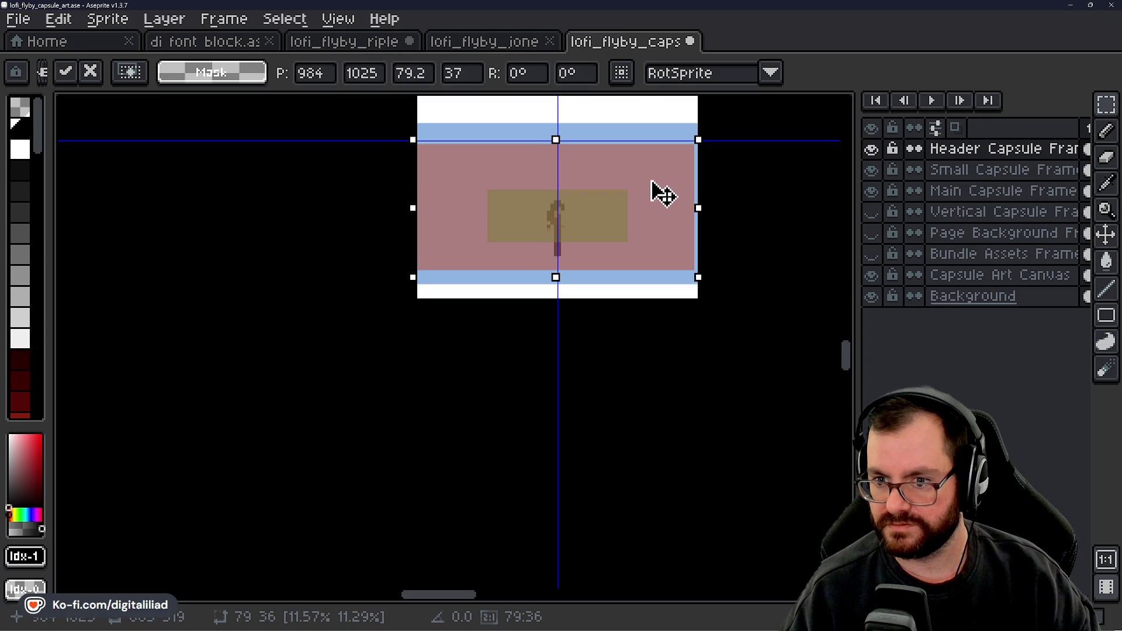
pyautogui.scroll(1, 663, 195)
pyautogui.moveTo(727, 330); pyautogui.dragTo(732, 332)
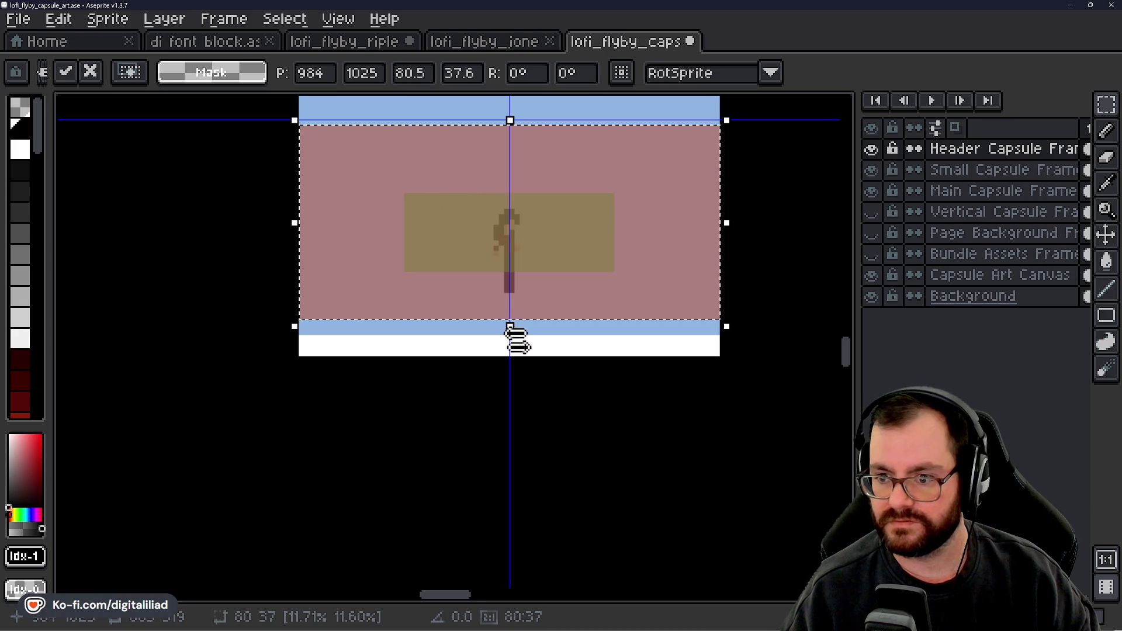
pyautogui.scroll(-1, 513, 333)
pyautogui.press('Return')
pyautogui.scroll(2, 684, 319)
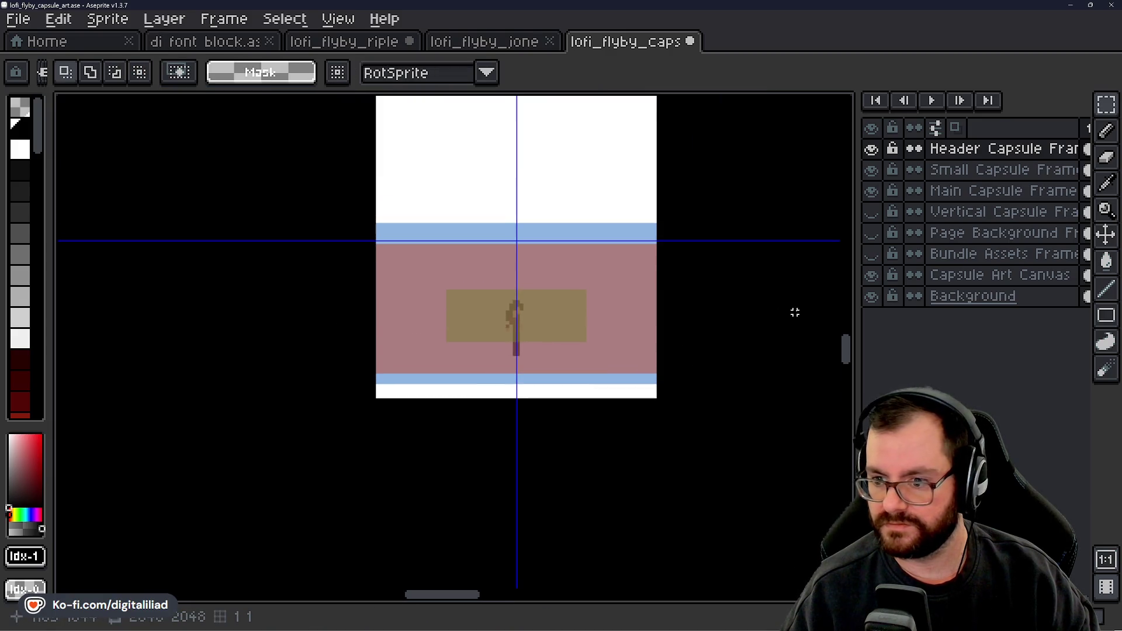
# Step: Show and activate the Vertical Capsule Frame layer and magic-wand select its purple rectangle
pyautogui.click(972, 216)
pyautogui.click(871, 211)
pyautogui.scroll(-3, 462, 284)
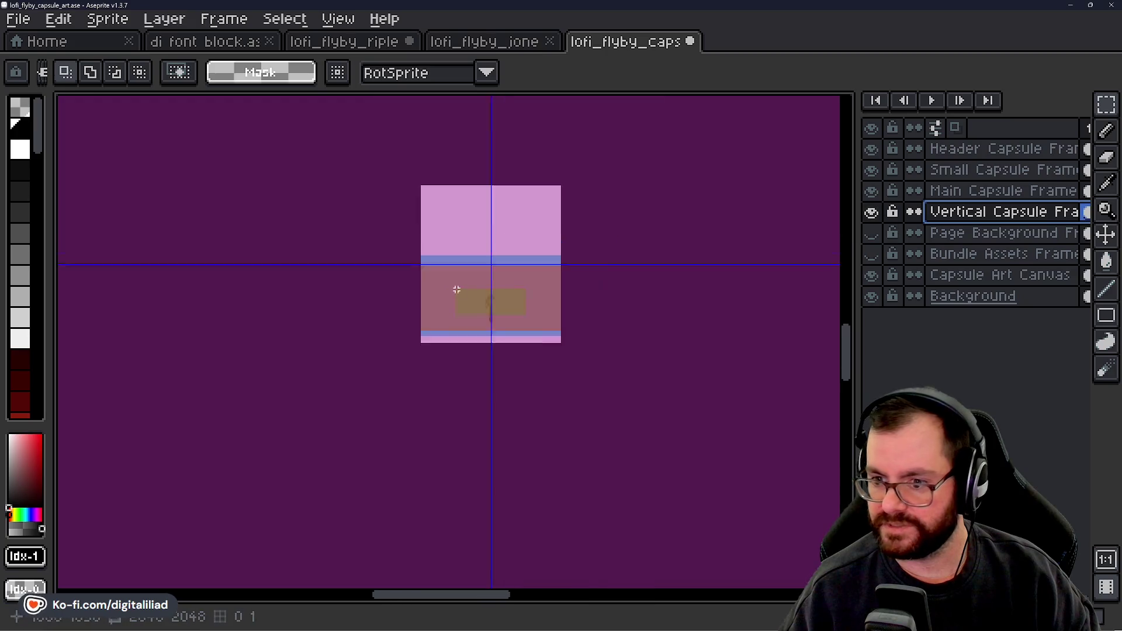
pyautogui.click(1105, 107)
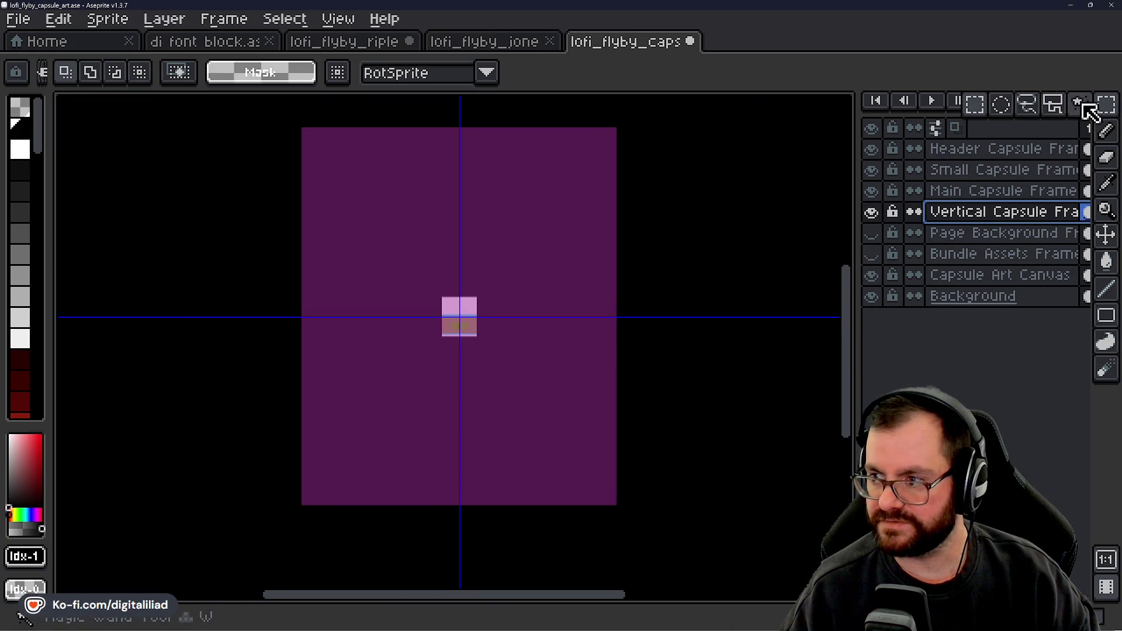
pyautogui.click(1089, 109)
pyautogui.click(540, 377)
pyautogui.click(1104, 105)
pyautogui.click(974, 105)
# Step: Scale the purple vertical frame down to about 76×91 over the character and commit
pyautogui.moveTo(619, 508)
pyautogui.mouseDown()
pyautogui.moveTo(625, 518)
pyautogui.moveTo(393, 296)
pyautogui.moveTo(330, 187)
pyautogui.moveTo(476, 325)
pyautogui.moveTo(489, 363)
pyautogui.moveTo(463, 383)
pyautogui.mouseUp()
pyautogui.scroll(5, 480, 339)
pyautogui.scroll(-2, 444, 328)
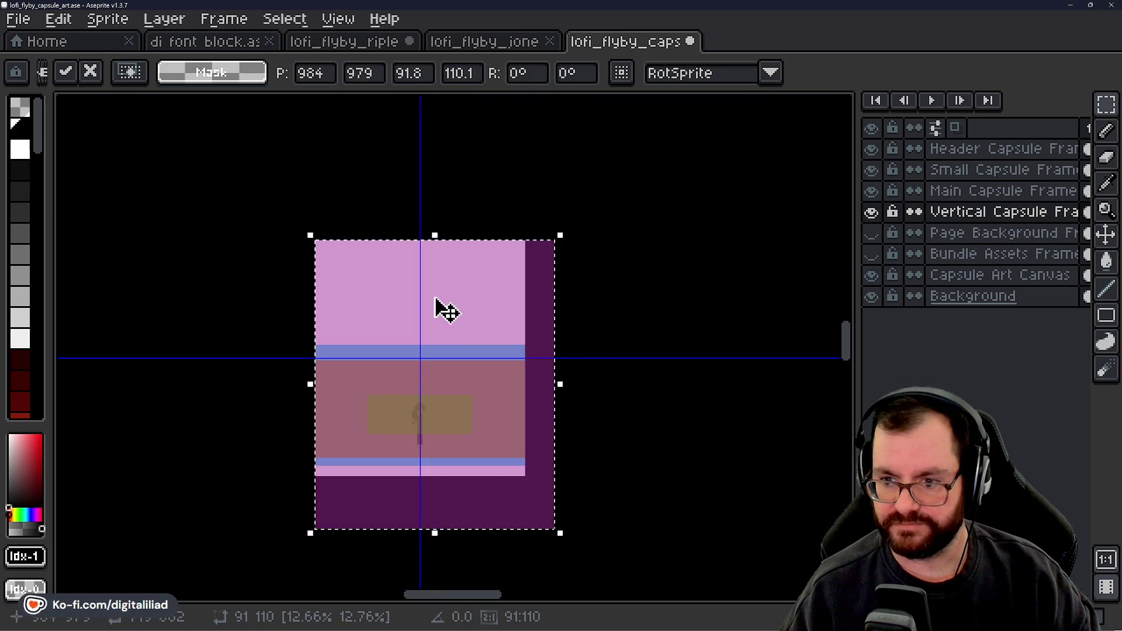
pyautogui.scroll(1, 496, 465)
pyautogui.moveTo(608, 569); pyautogui.dragTo(567, 497)
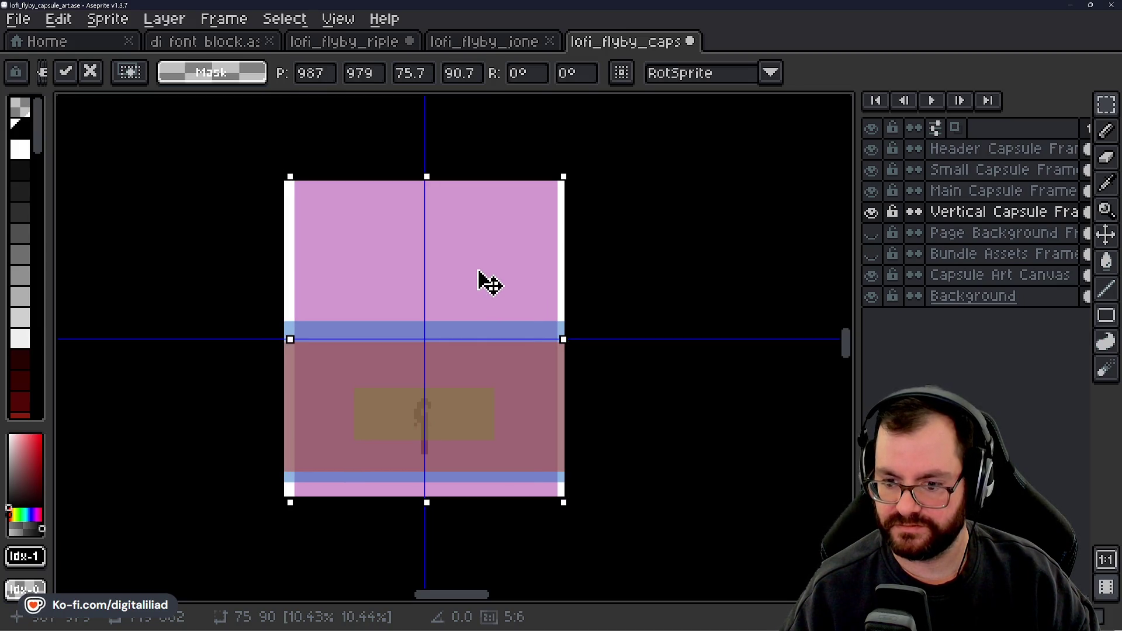
pyautogui.click(647, 259)
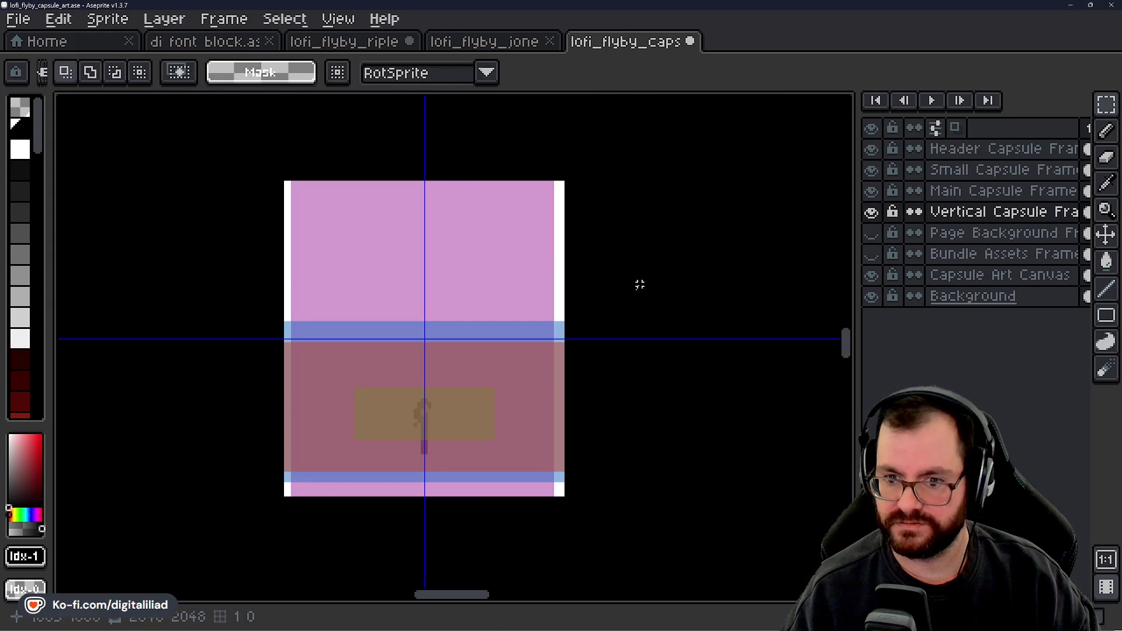
pyautogui.scroll(-2, 639, 283)
pyautogui.scroll(1, 483, 285)
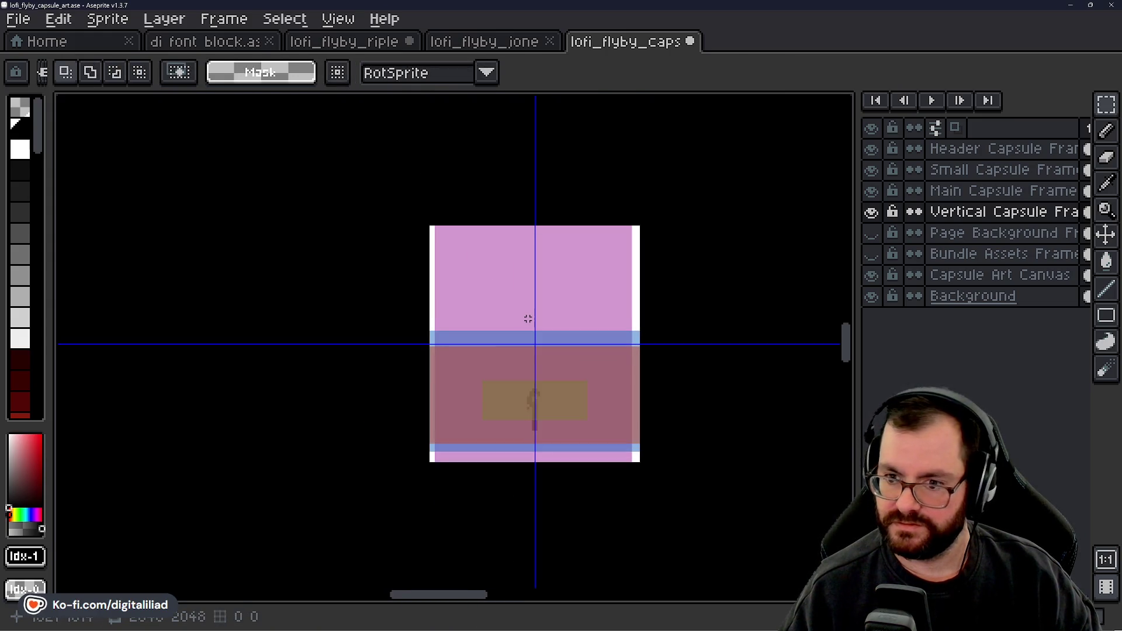
pyautogui.scroll(1, 528, 318)
pyautogui.scroll(-2, 481, 254)
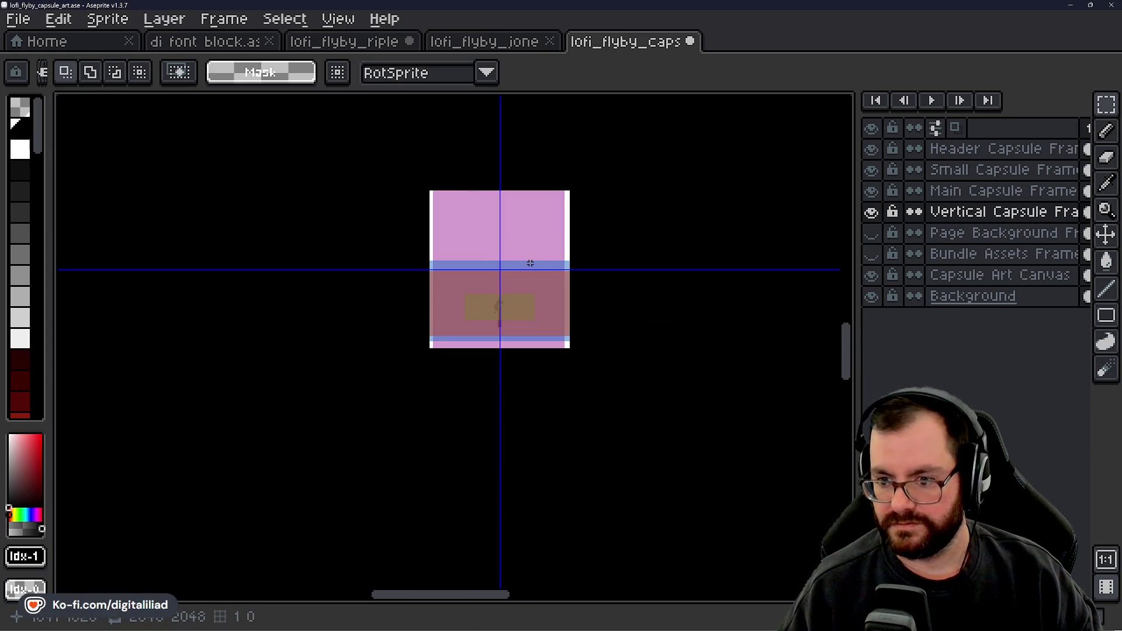
pyautogui.scroll(1, 504, 240)
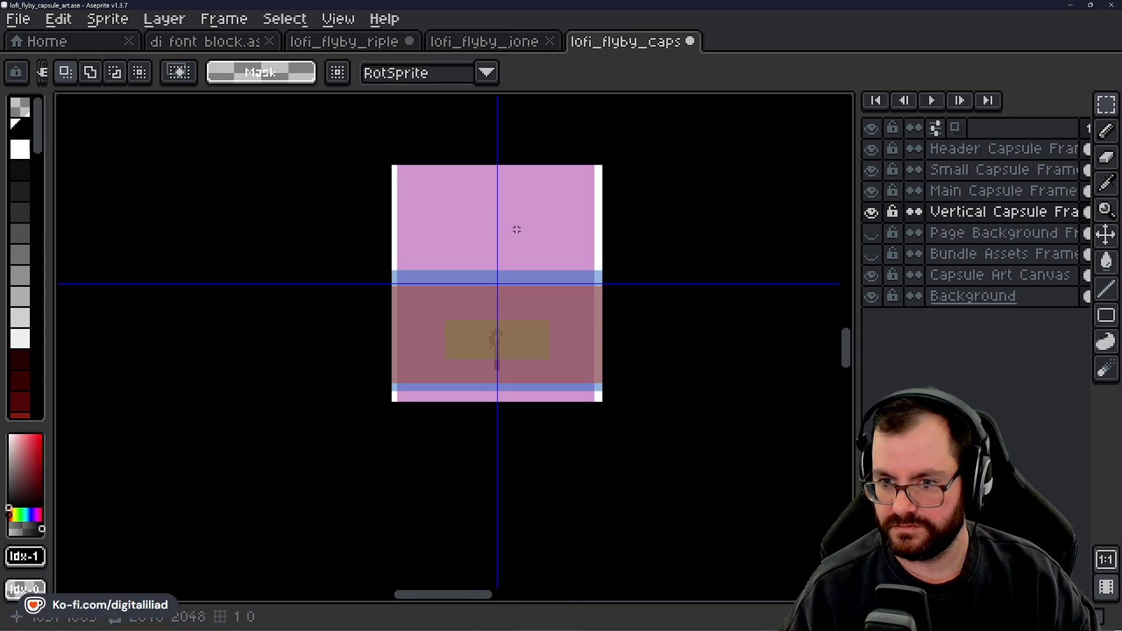
pyautogui.scroll(-4, 517, 229)
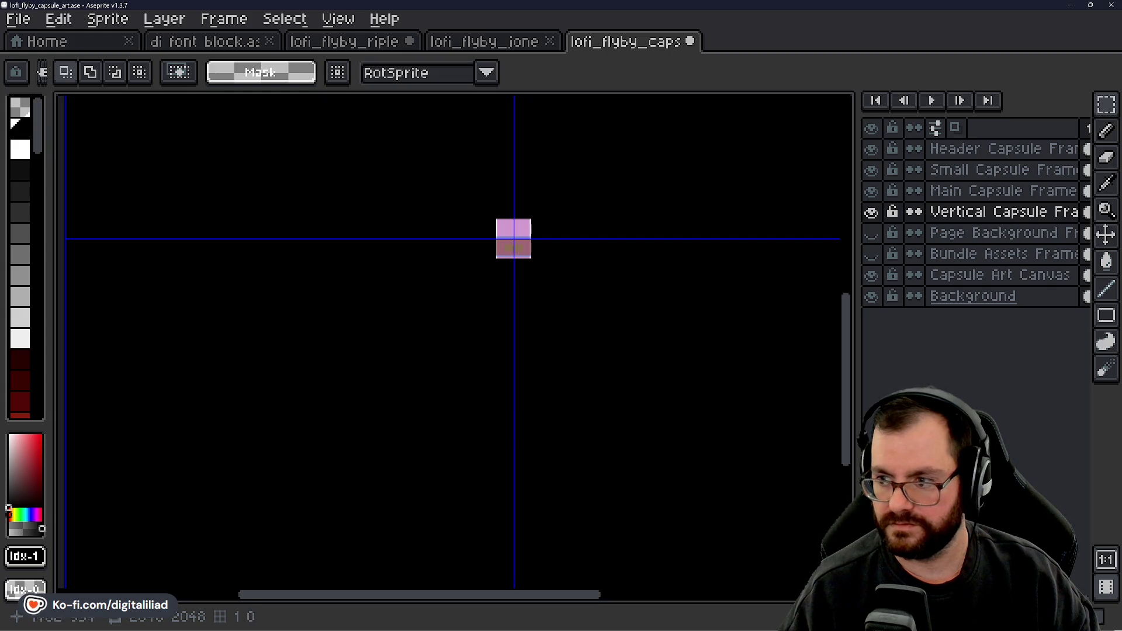
pyautogui.click(936, 233)
# Step: Activate the Page Background Frame layer and magic-wand select its teal rectangle
pyautogui.click(871, 233)
pyautogui.scroll(-2, 524, 334)
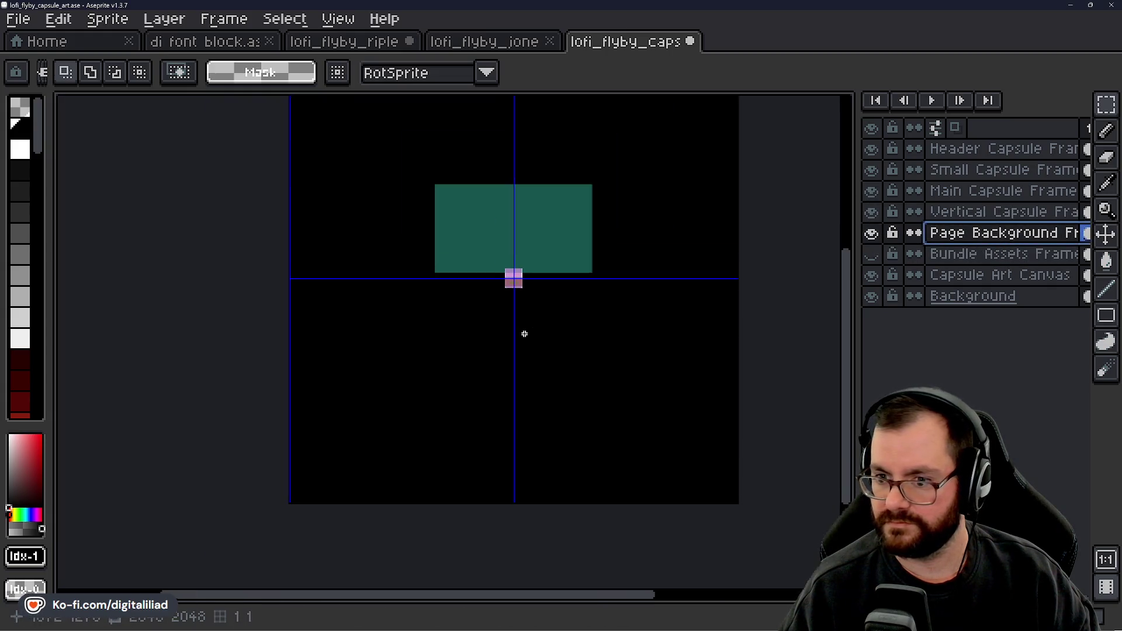
pyautogui.scroll(1, 546, 288)
pyautogui.click(1106, 104)
pyautogui.click(1069, 111)
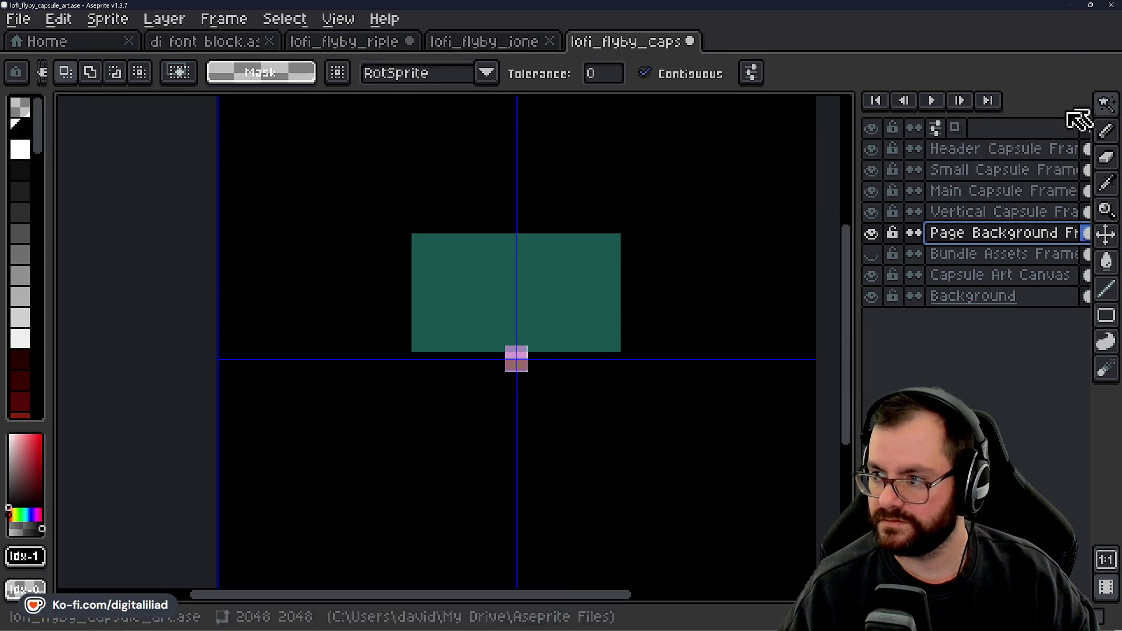
pyautogui.click(538, 265)
pyautogui.moveTo(514, 326); pyautogui.dragTo(521, 368)
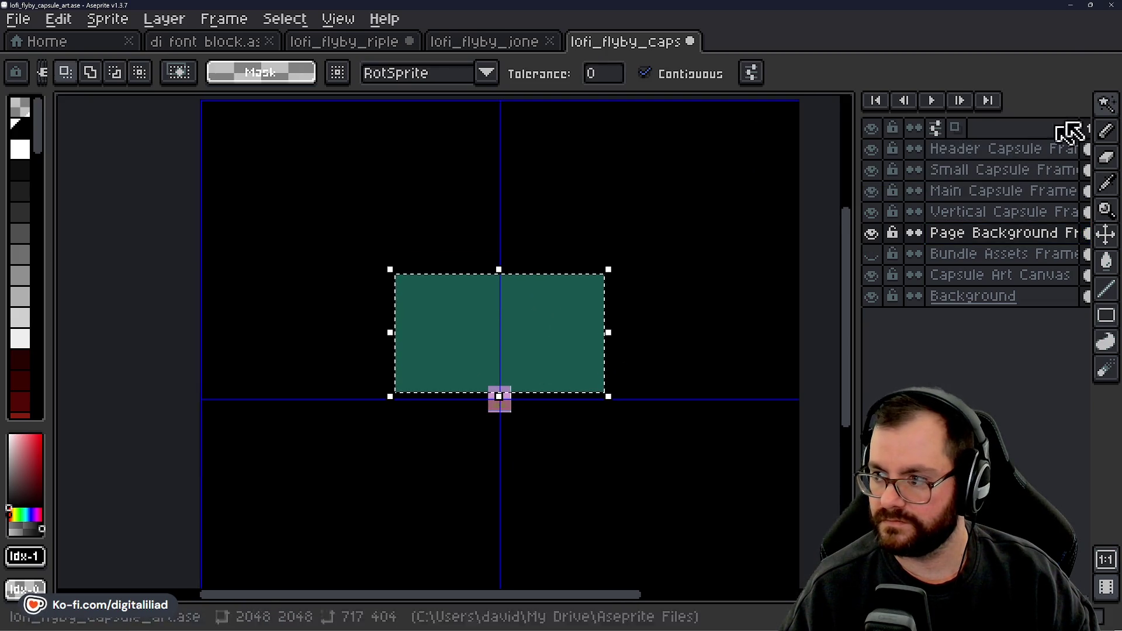
pyautogui.click(1002, 111)
pyautogui.scroll(2, 409, 400)
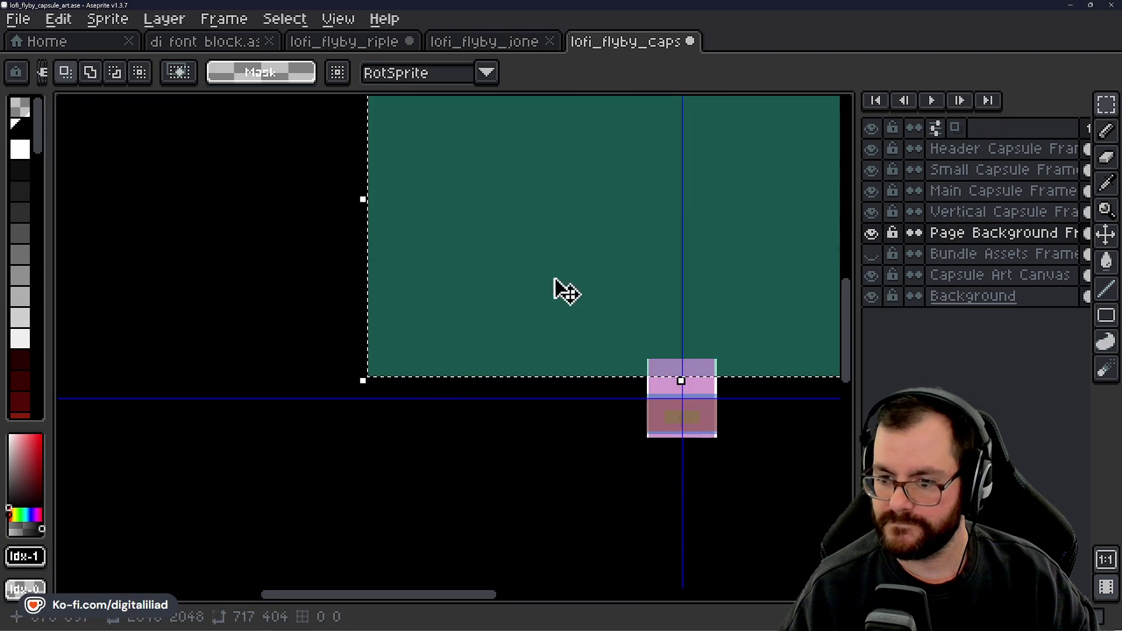
pyautogui.moveTo(565, 290); pyautogui.dragTo(366, 394)
# Step: Move the teal rectangle onto the character, aligning its corner with the purple frame
pyautogui.moveTo(405, 302)
pyautogui.mouseDown()
pyautogui.moveTo(641, 567)
pyautogui.moveTo(676, 586)
pyautogui.mouseUp()
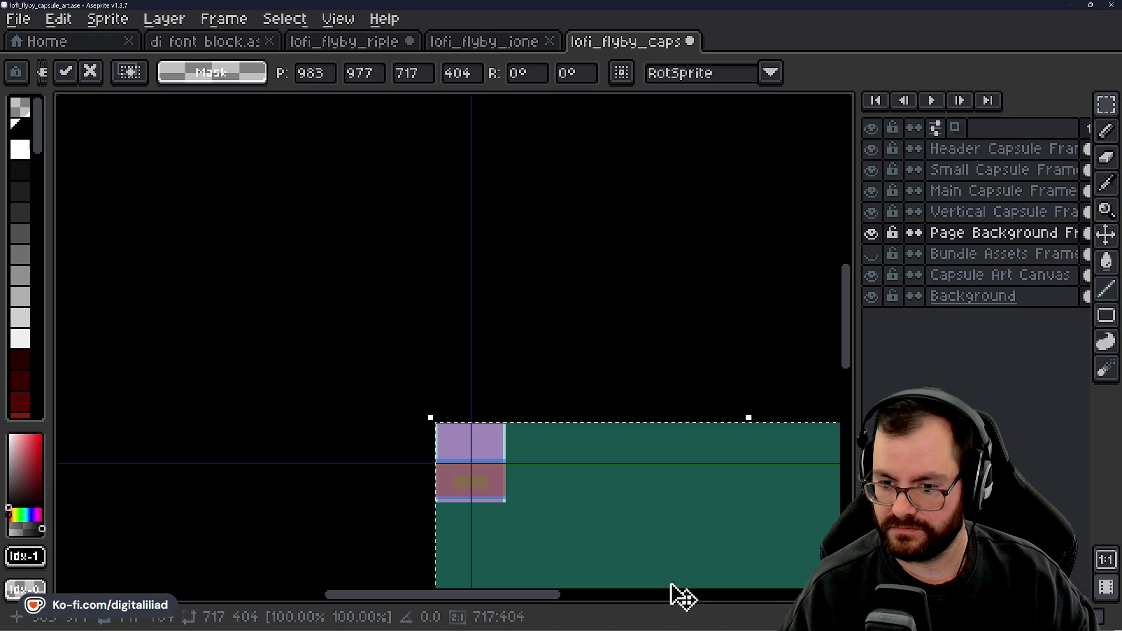
pyautogui.scroll(2, 455, 323)
pyautogui.scroll(-3, 431, 350)
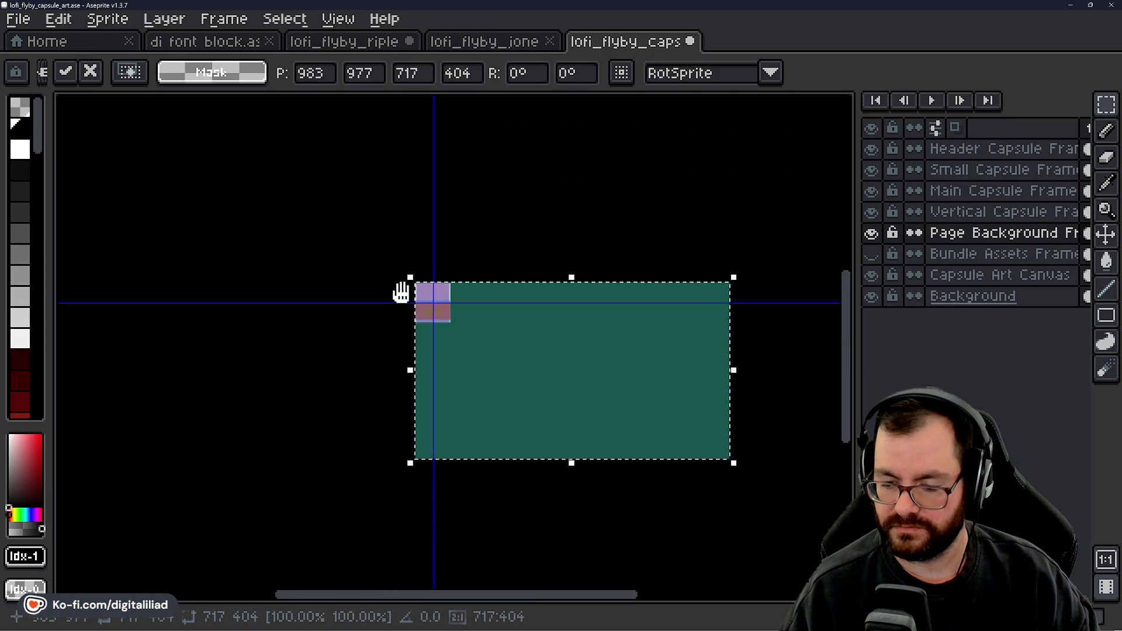
pyautogui.scroll(4, 401, 293)
pyautogui.scroll(1, 494, 412)
pyautogui.moveTo(505, 329); pyautogui.dragTo(508, 333)
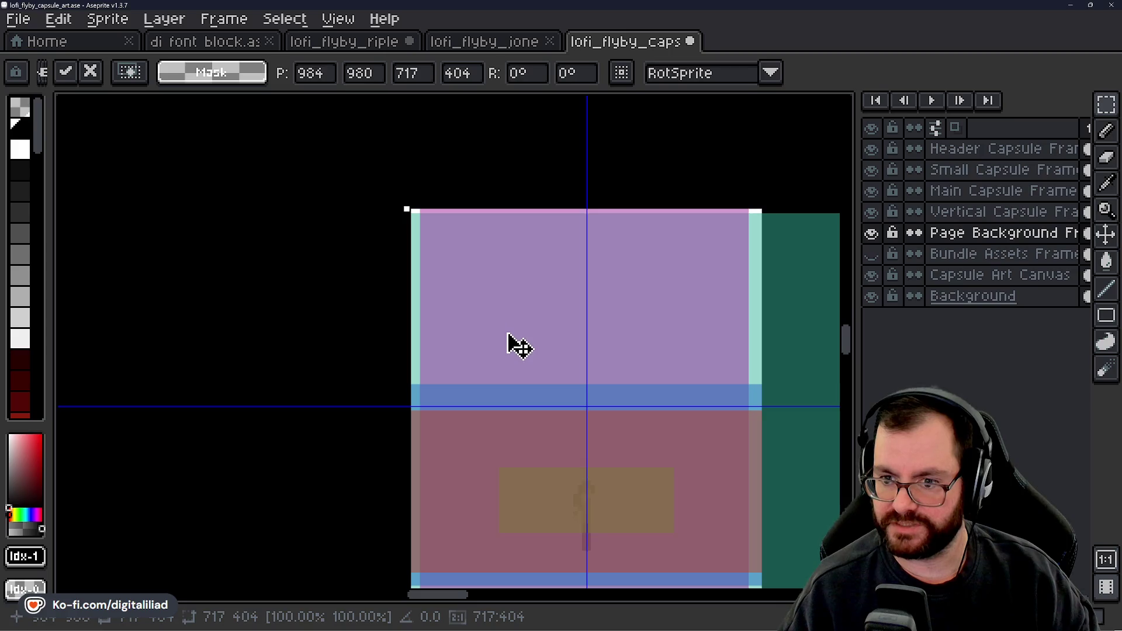
pyautogui.scroll(-4, 275, 217)
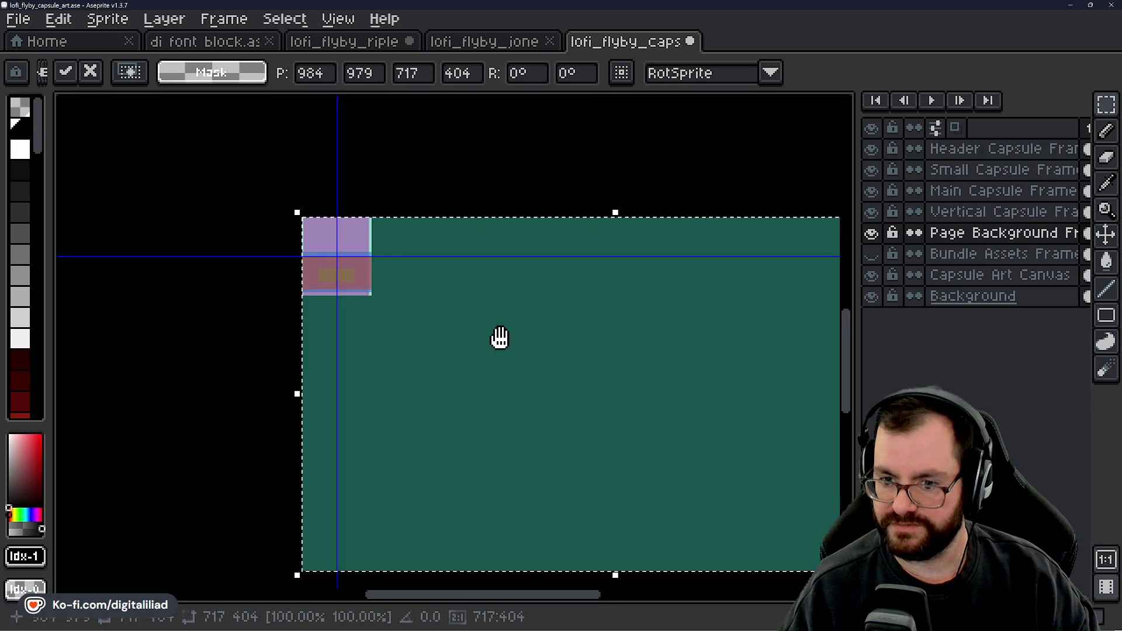
pyautogui.scroll(-2, 321, 282)
pyautogui.scroll(2, 350, 283)
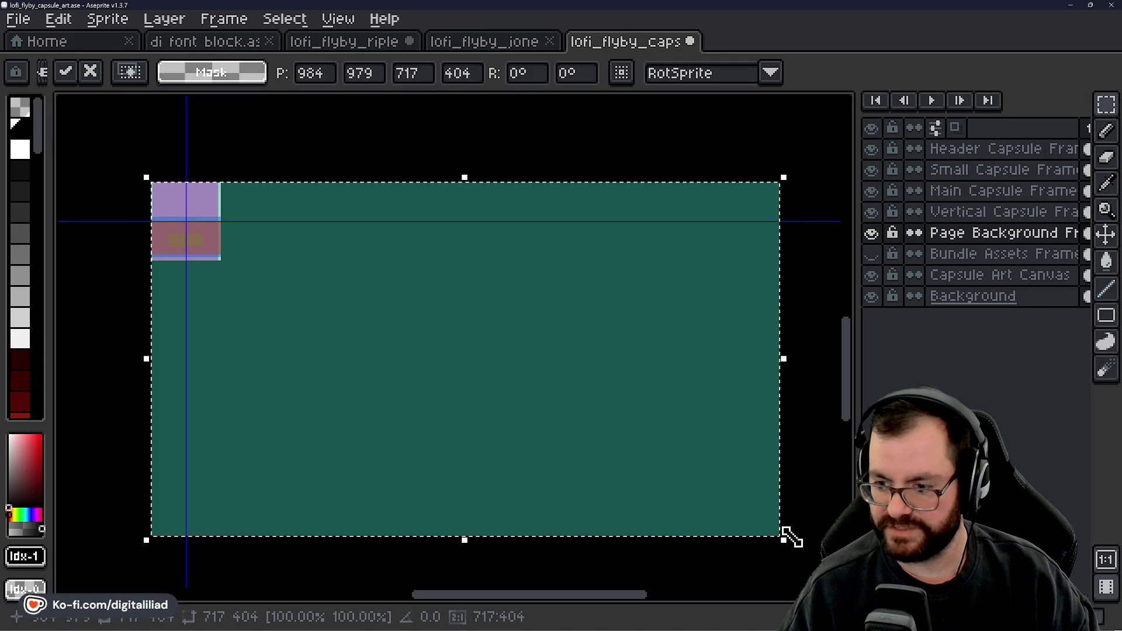
# Step: Shrink the teal page background frame to about 80×45 and commit
pyautogui.moveTo(782, 536)
pyautogui.mouseDown()
pyautogui.moveTo(278, 303)
pyautogui.moveTo(213, 239)
pyautogui.mouseUp()
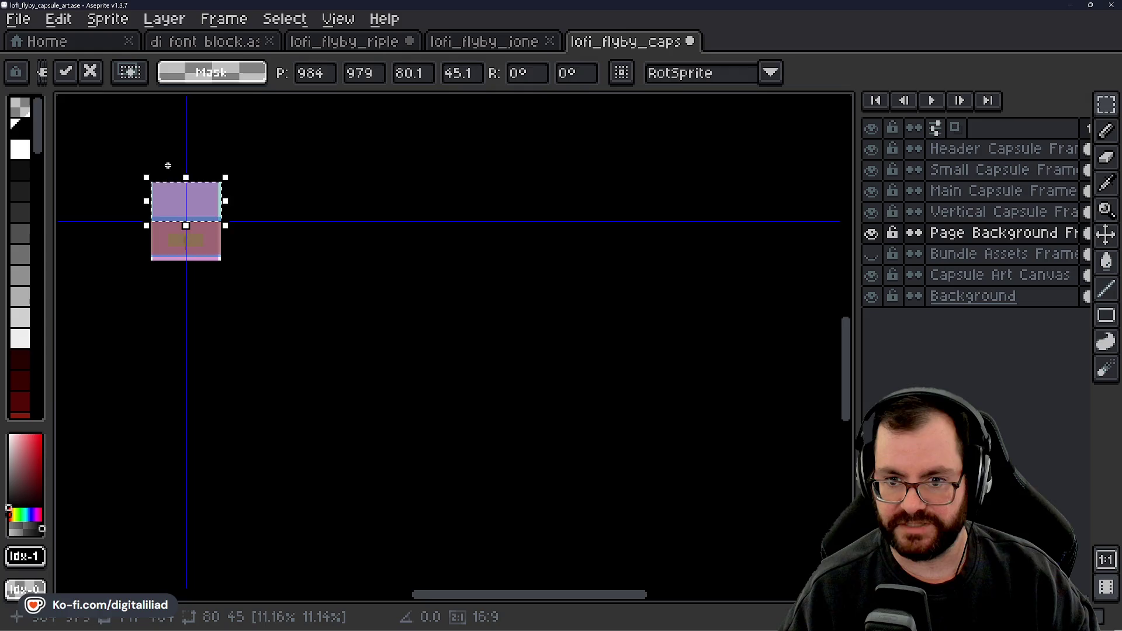
pyautogui.scroll(4, 168, 165)
pyautogui.moveTo(296, 296)
pyautogui.mouseDown()
pyautogui.moveTo(371, 270)
pyautogui.moveTo(395, 279)
pyautogui.mouseUp()
pyautogui.press('Return')
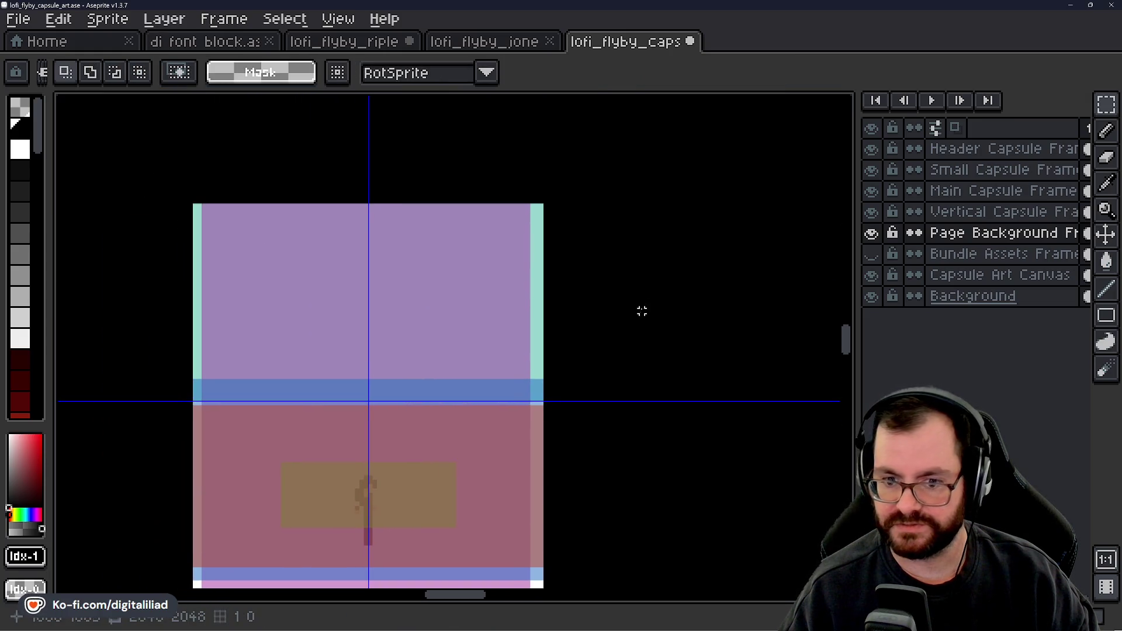
pyautogui.scroll(-1, 658, 278)
pyautogui.click(872, 235)
# Step: Hide the Page Background Frame guide and keep the Vertical Capsule Frame guide visible after comparing
pyautogui.doubleClick(883, 239)
pyautogui.click(883, 238)
pyautogui.doubleClick(883, 238)
pyautogui.doubleClick(882, 239)
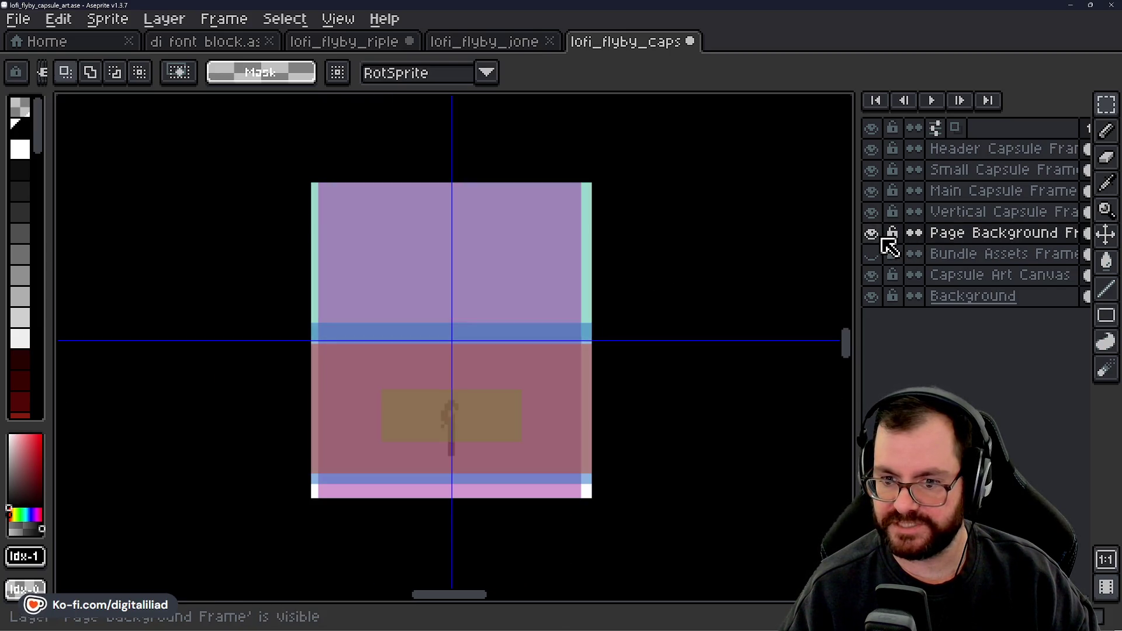
pyautogui.click(872, 234)
pyautogui.click(879, 211)
pyautogui.doubleClick(880, 211)
pyautogui.doubleClick(880, 210)
pyautogui.doubleClick(880, 211)
pyautogui.click(883, 212)
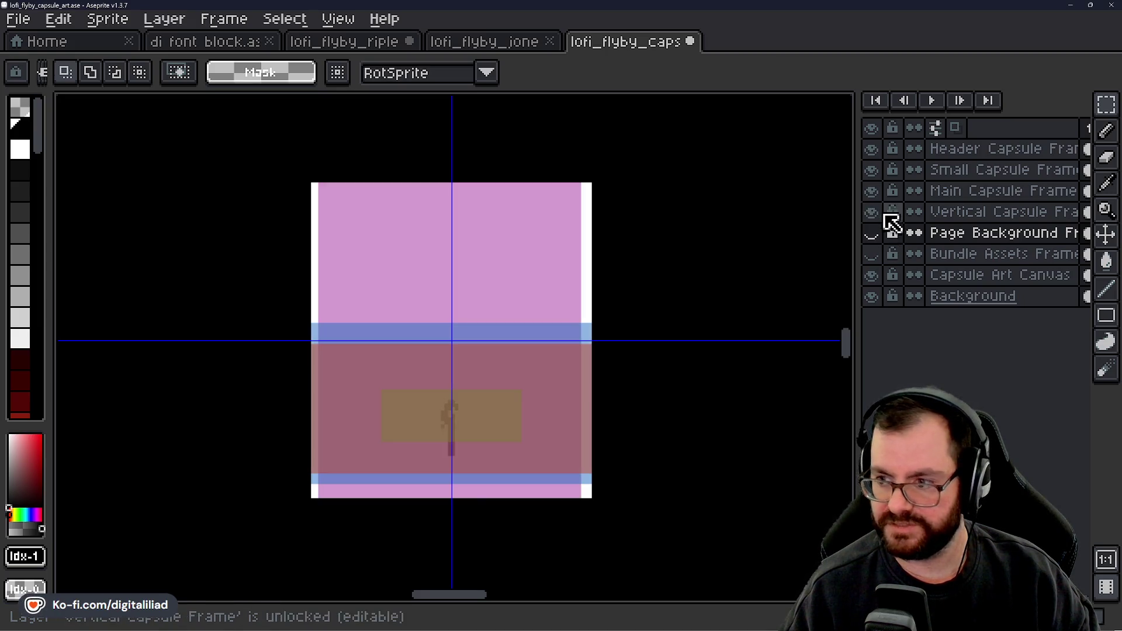
# Step: Make Main Capsule Frame the active layer and switch to the Move tool
pyautogui.click(967, 191)
pyautogui.scroll(1, 547, 391)
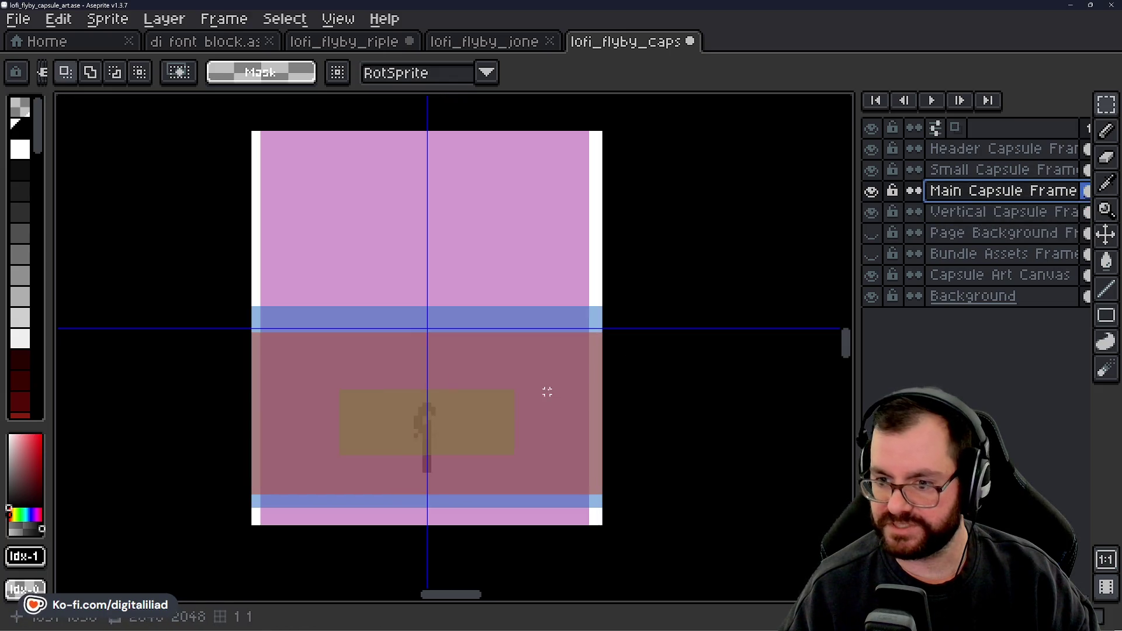
pyautogui.click(1114, 244)
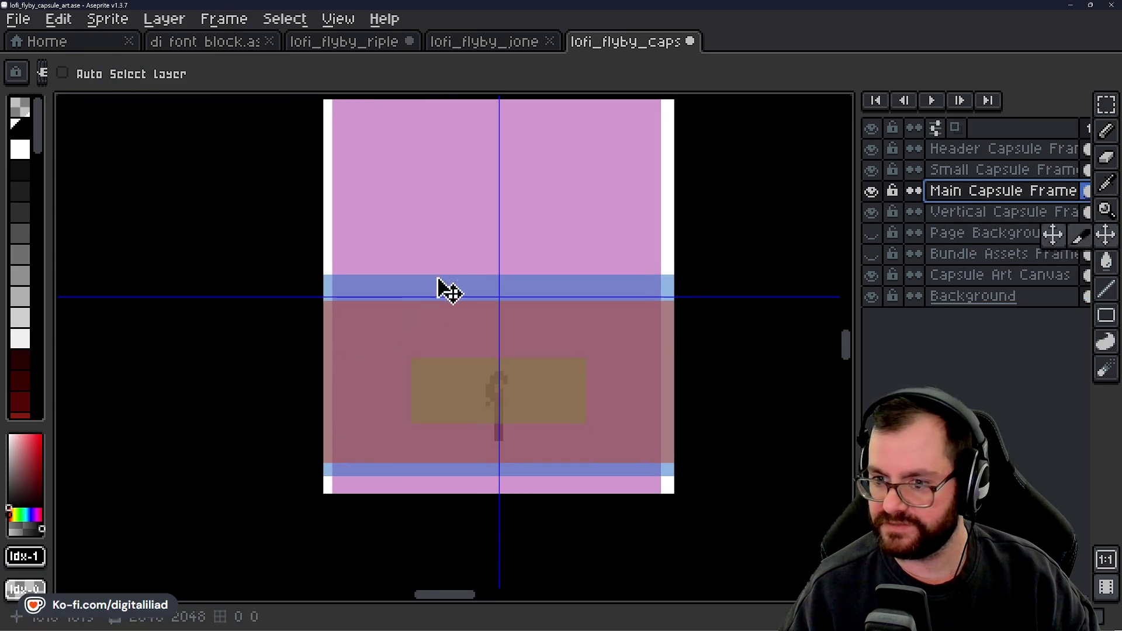
pyautogui.scroll(-2, 509, 358)
# Step: Show the Bundle Assets Frame guide and make it the active layer
pyautogui.click(871, 255)
pyautogui.click(871, 233)
pyautogui.click(871, 233)
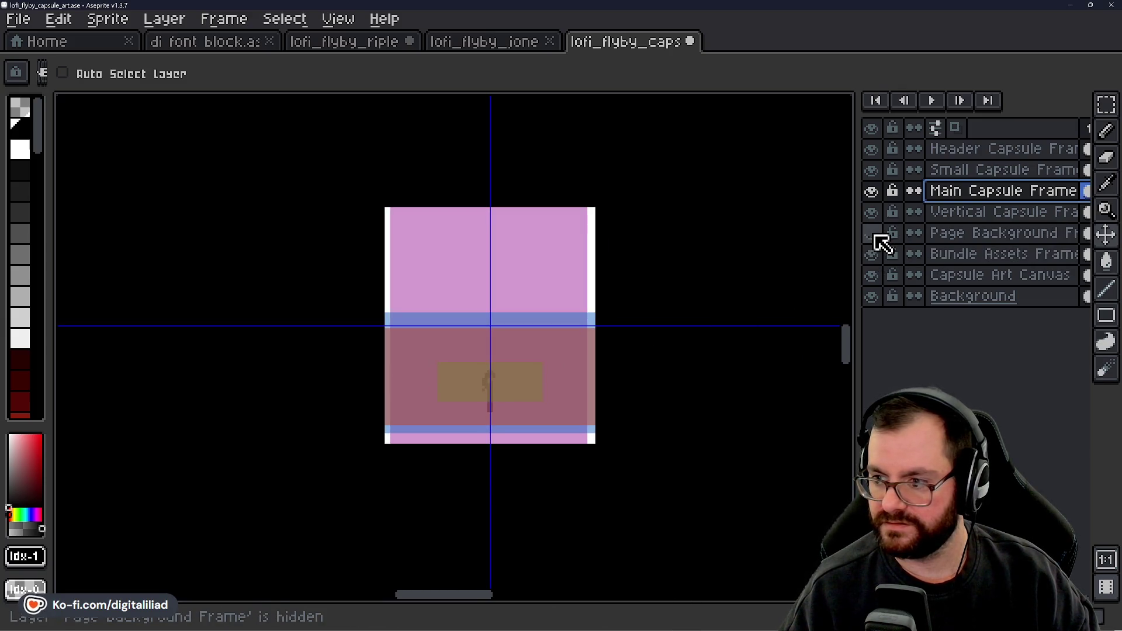
pyautogui.click(988, 232)
pyautogui.click(993, 253)
pyautogui.scroll(-4, 676, 265)
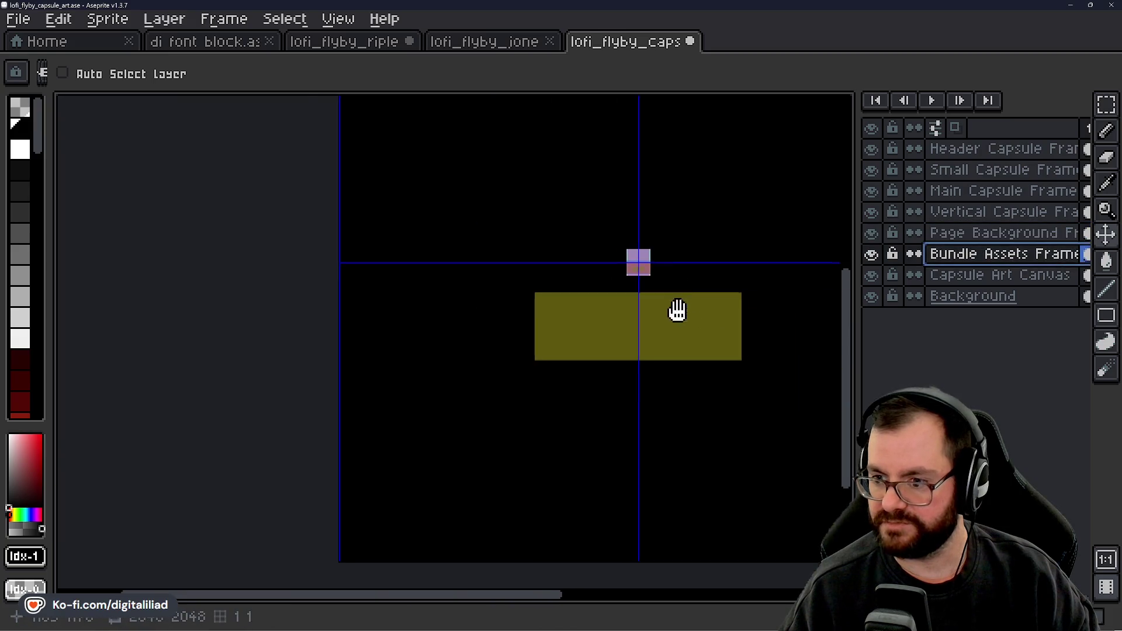
# Step: Magic-wand select the yellow Bundle Assets rectangle and move it up toward the character
pyautogui.moveTo(678, 310); pyautogui.dragTo(635, 322)
pyautogui.press('w')
pyautogui.scroll(1, 652, 327)
pyautogui.click(651, 326)
pyautogui.scroll(3, 454, 395)
pyautogui.scroll(-2, 405, 413)
pyautogui.moveTo(405, 413)
pyautogui.mouseDown()
pyautogui.moveTo(677, 328)
pyautogui.moveTo(661, 311)
pyautogui.moveTo(451, 296)
pyautogui.moveTo(431, 321)
pyautogui.moveTo(444, 317)
pyautogui.mouseUp()
pyautogui.scroll(3, 450, 296)
pyautogui.scroll(-5, 440, 325)
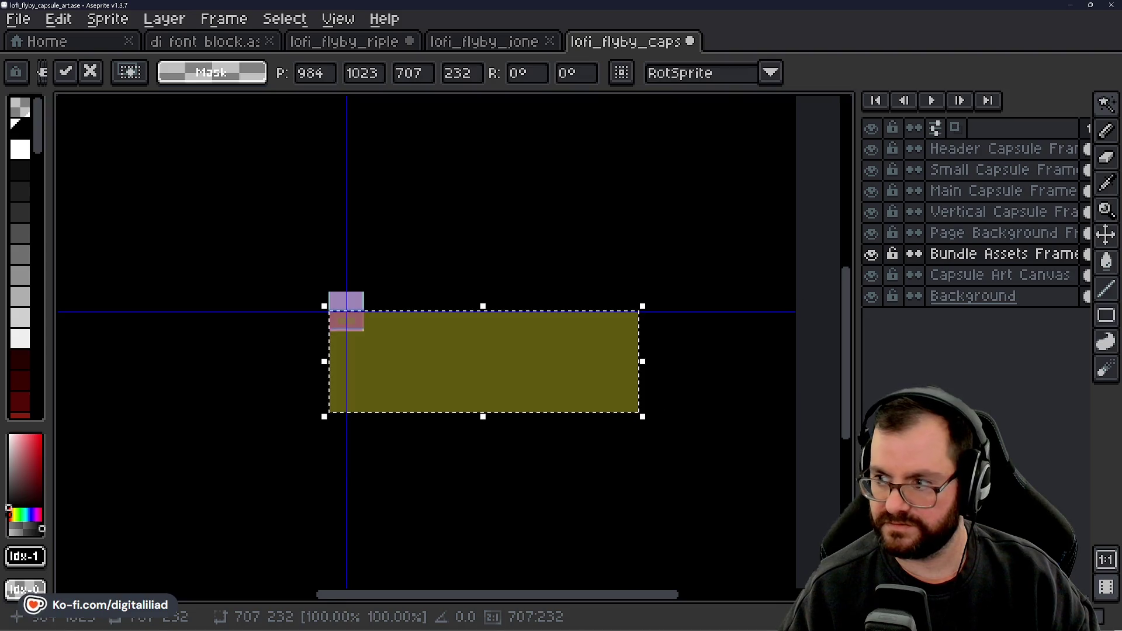
# Step: Shrink the bundle frame to about 11 percent (roughly 81×27) and apply the resize
pyautogui.moveTo(1102, 107); pyautogui.dragTo(988, 110)
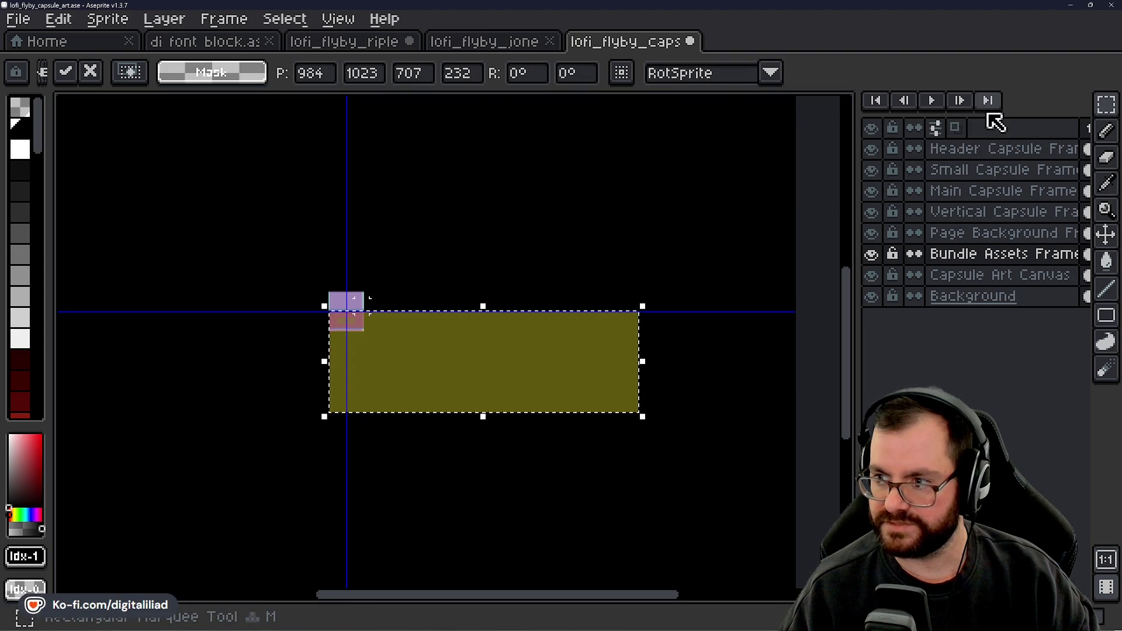
pyautogui.scroll(3, 518, 336)
pyautogui.scroll(1, 481, 288)
pyautogui.scroll(-3, 395, 240)
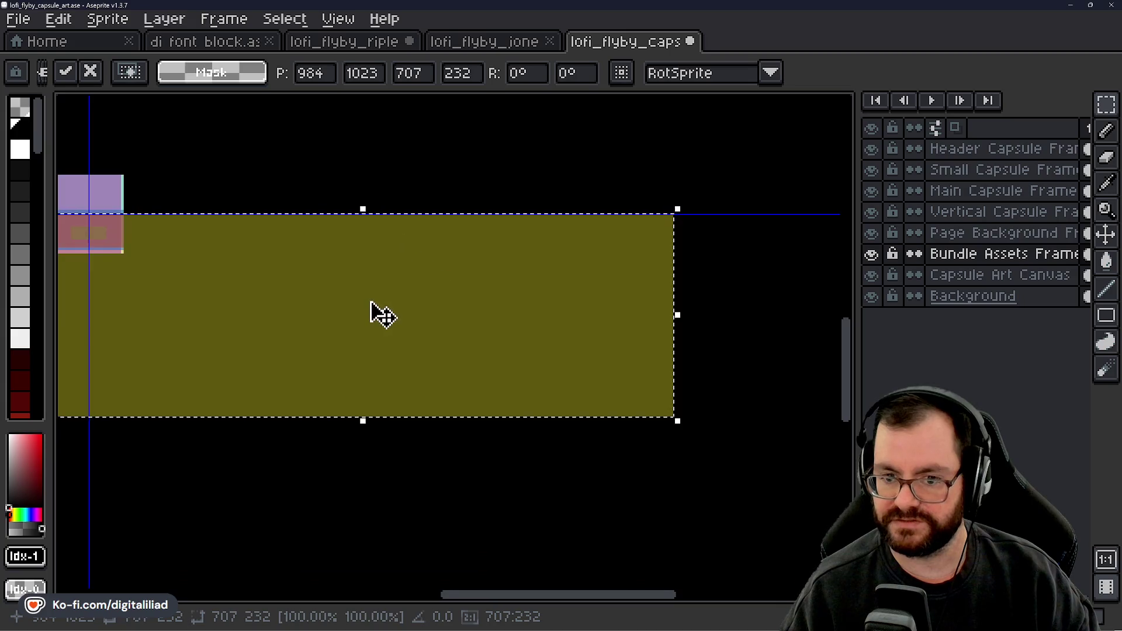
pyautogui.hscroll(-2, 409, 327)
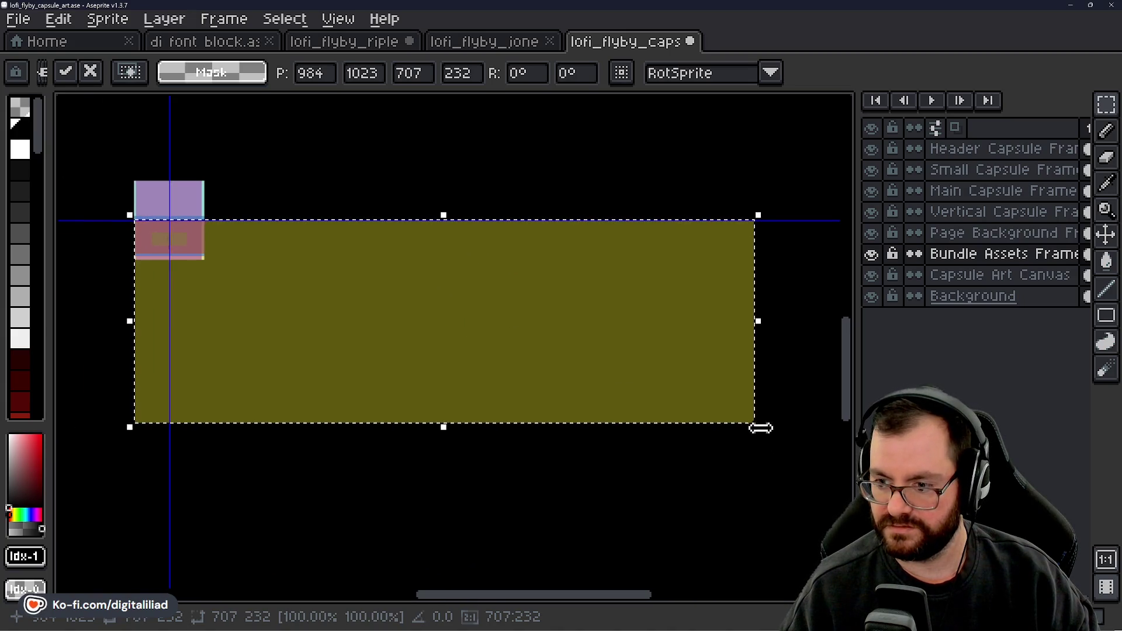
pyautogui.moveTo(760, 432)
pyautogui.mouseDown()
pyautogui.moveTo(331, 257)
pyautogui.moveTo(224, 236)
pyautogui.mouseUp()
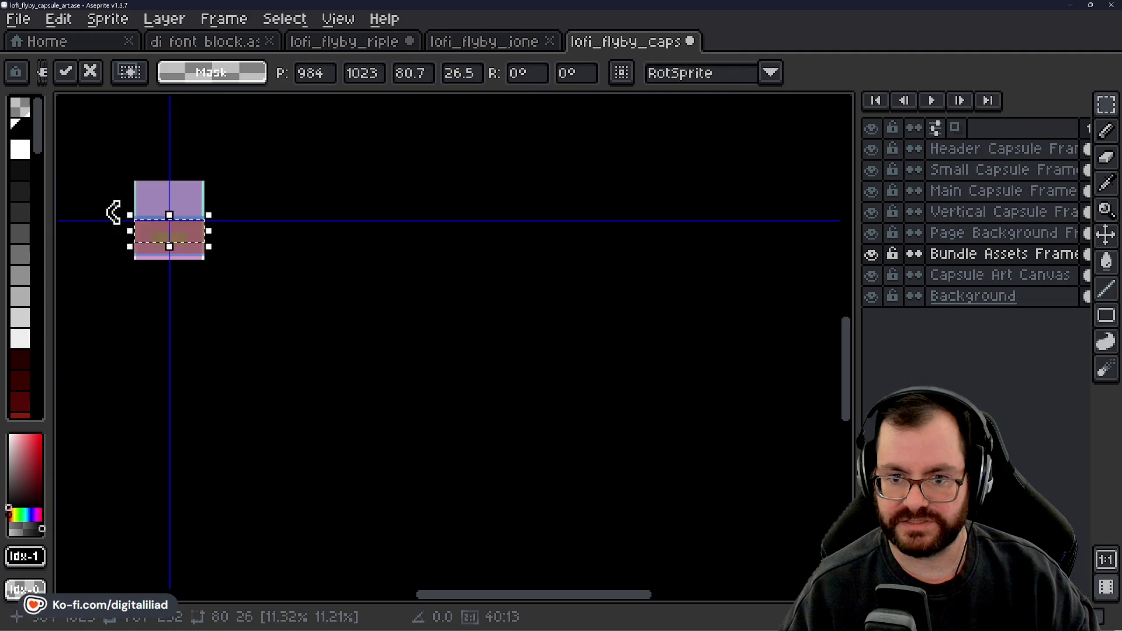
pyautogui.scroll(4, 113, 212)
pyautogui.scroll(1, 420, 327)
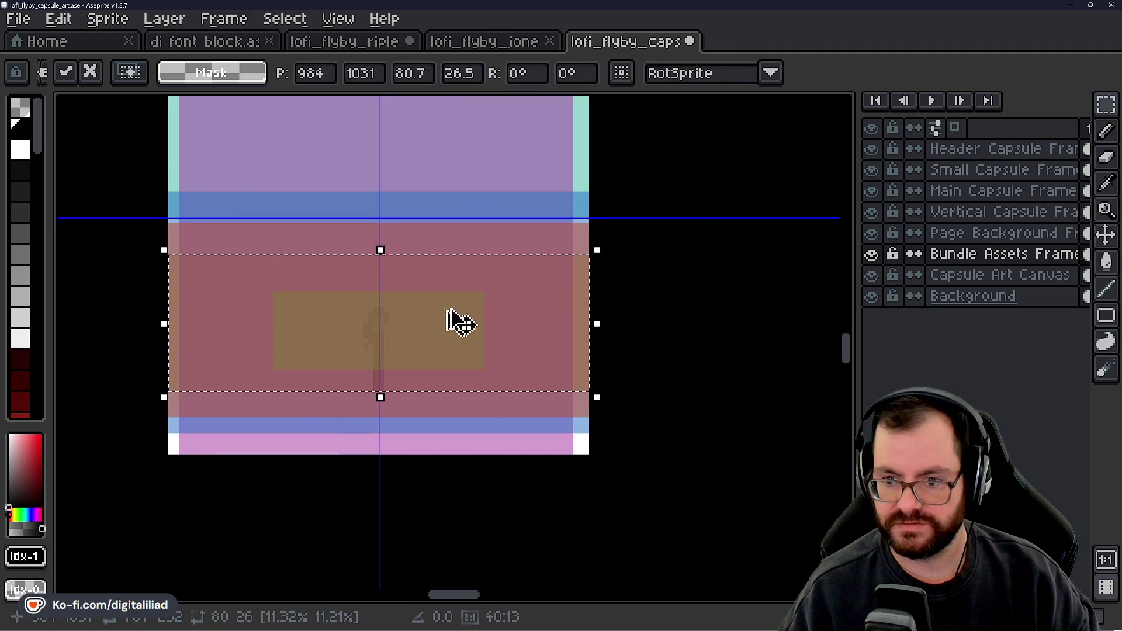
pyautogui.press('Return')
pyautogui.scroll(-1, 671, 316)
pyautogui.scroll(-2, 544, 295)
pyautogui.scroll(2, 418, 248)
pyautogui.scroll(-1, 555, 295)
pyautogui.scroll(1, 554, 295)
pyautogui.click(871, 148)
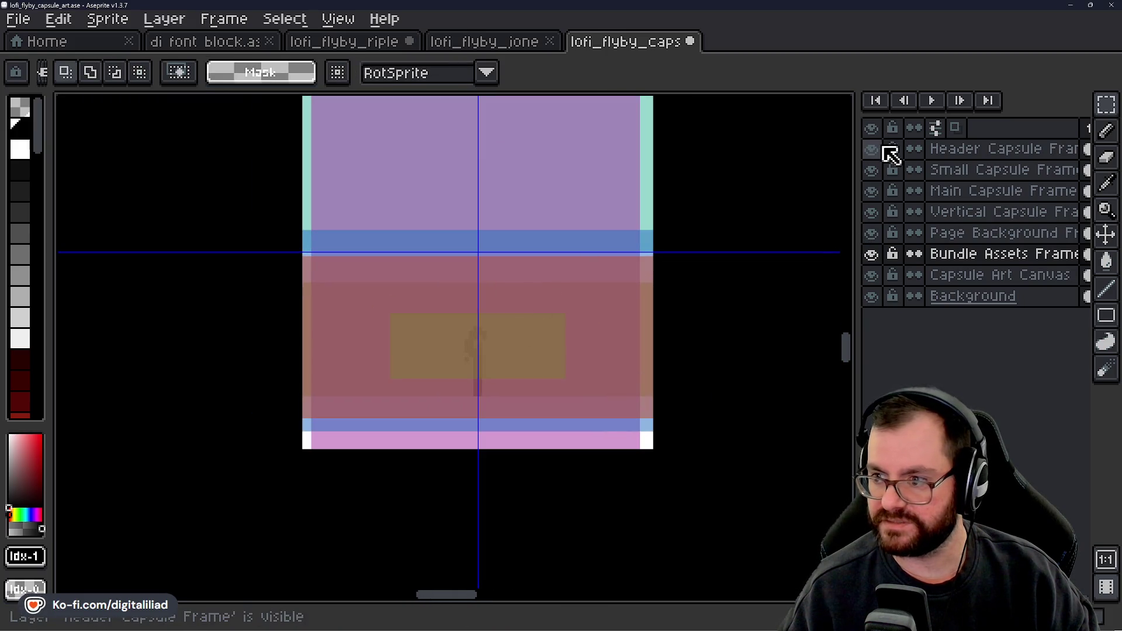
pyautogui.moveTo(880, 191); pyautogui.dragTo(876, 237)
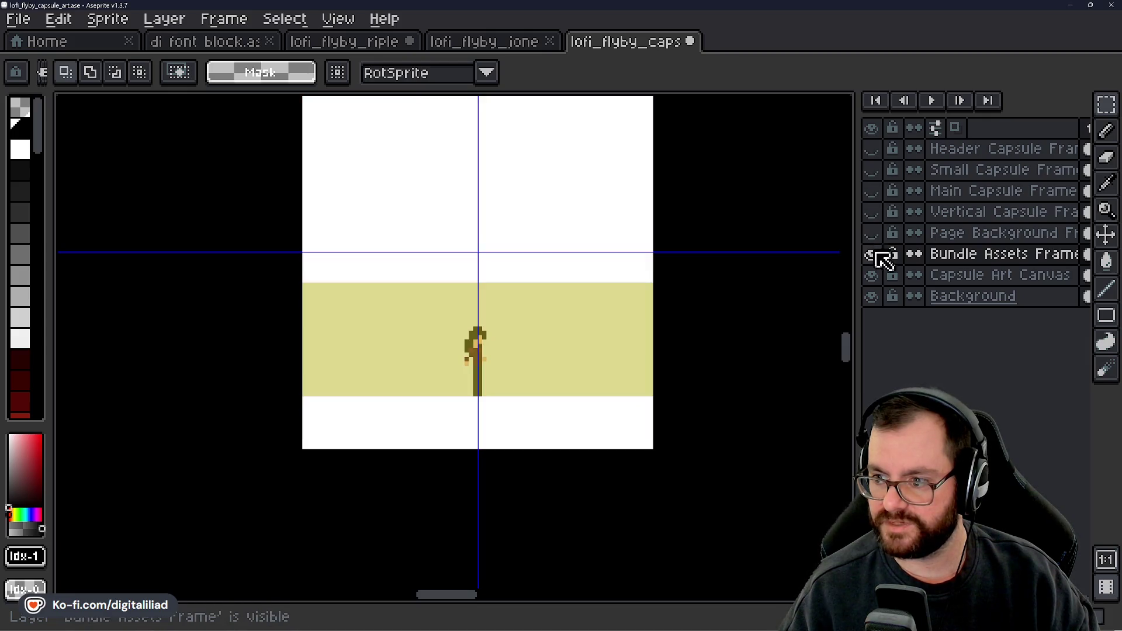
pyautogui.click(875, 257)
pyautogui.moveTo(724, 396)
pyautogui.mouseDown()
pyautogui.moveTo(709, 395)
pyautogui.moveTo(680, 462)
pyautogui.mouseUp()
pyautogui.click(871, 211)
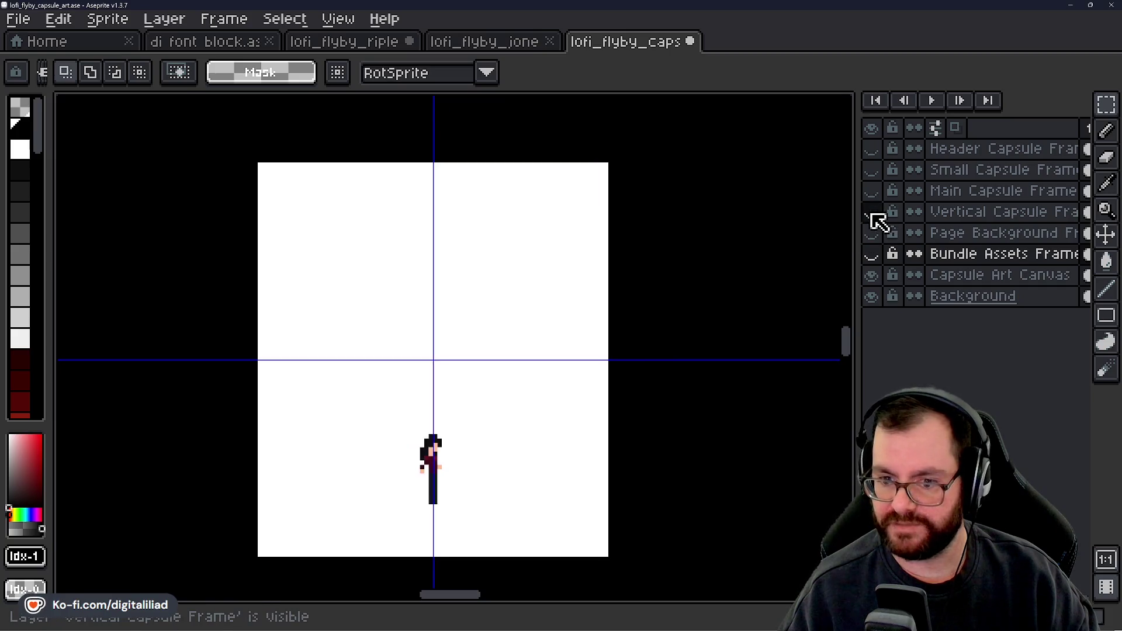
pyautogui.click(870, 214)
pyautogui.click(871, 214)
pyautogui.click(871, 214)
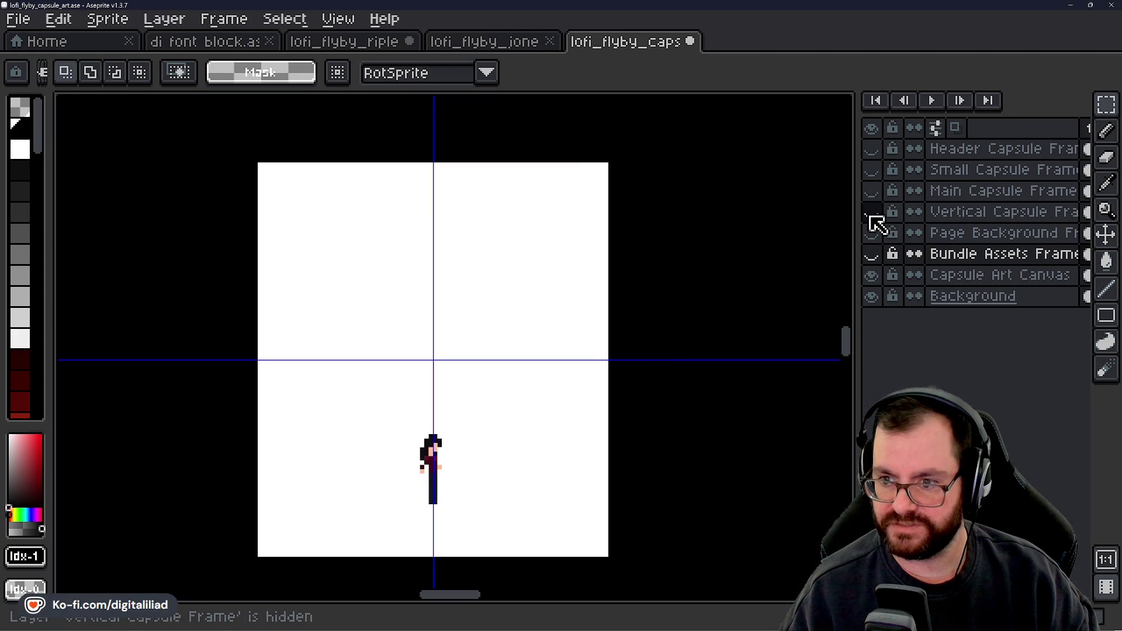
pyautogui.click(876, 193)
pyautogui.click(876, 193)
pyautogui.click(876, 192)
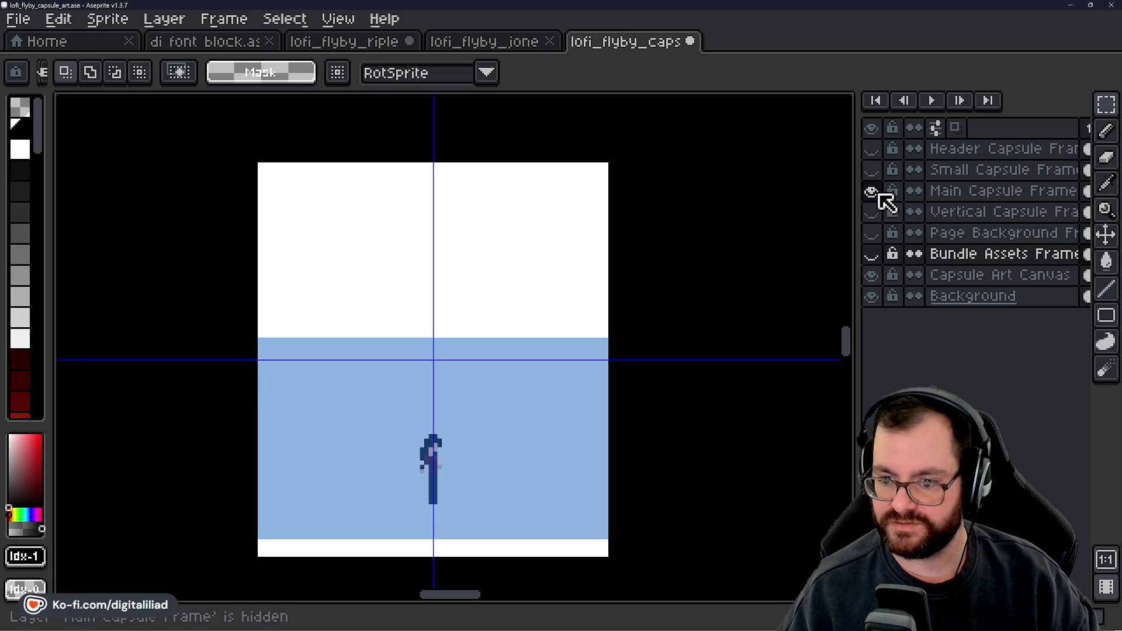
pyautogui.click(877, 194)
pyautogui.click(879, 195)
pyautogui.click(878, 194)
pyautogui.click(879, 195)
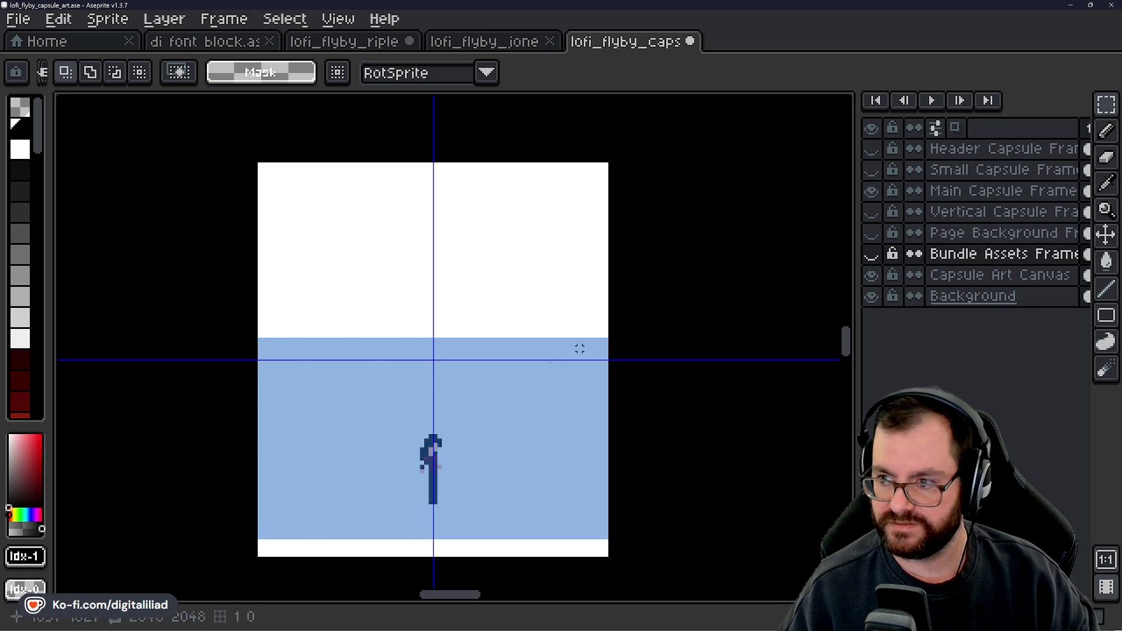
pyautogui.click(879, 195)
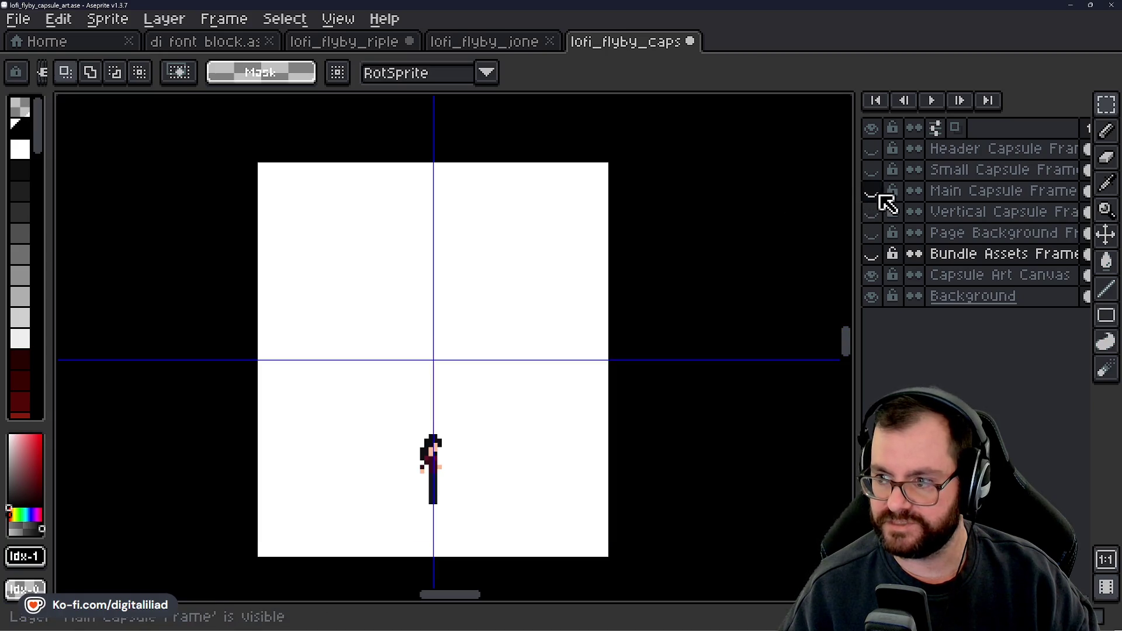
pyautogui.click(871, 170)
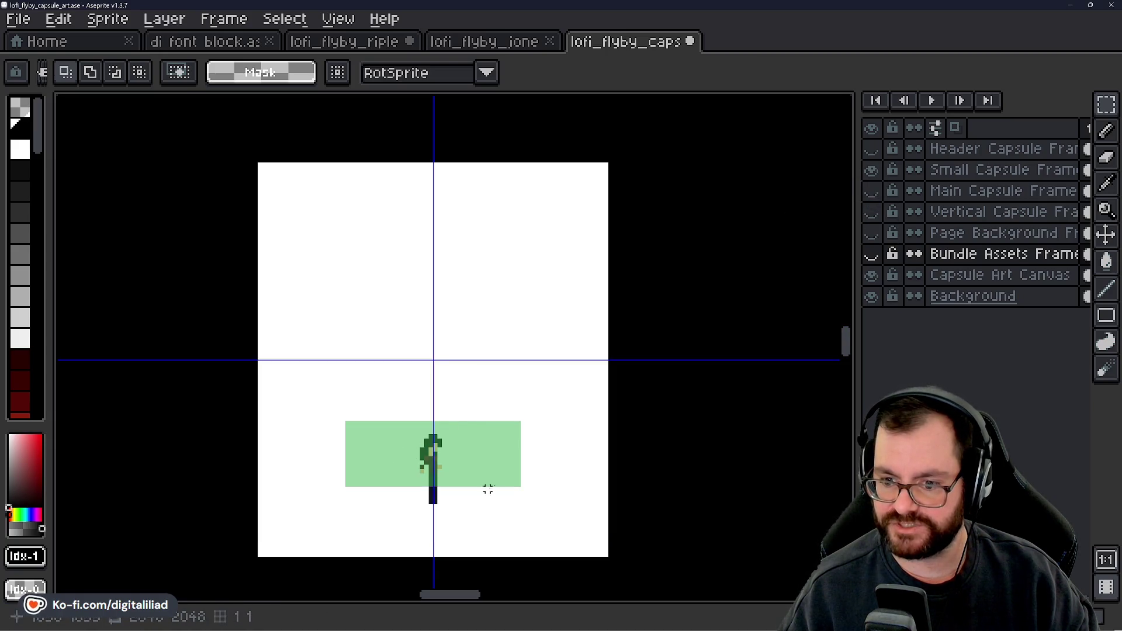
pyautogui.scroll(1, 417, 488)
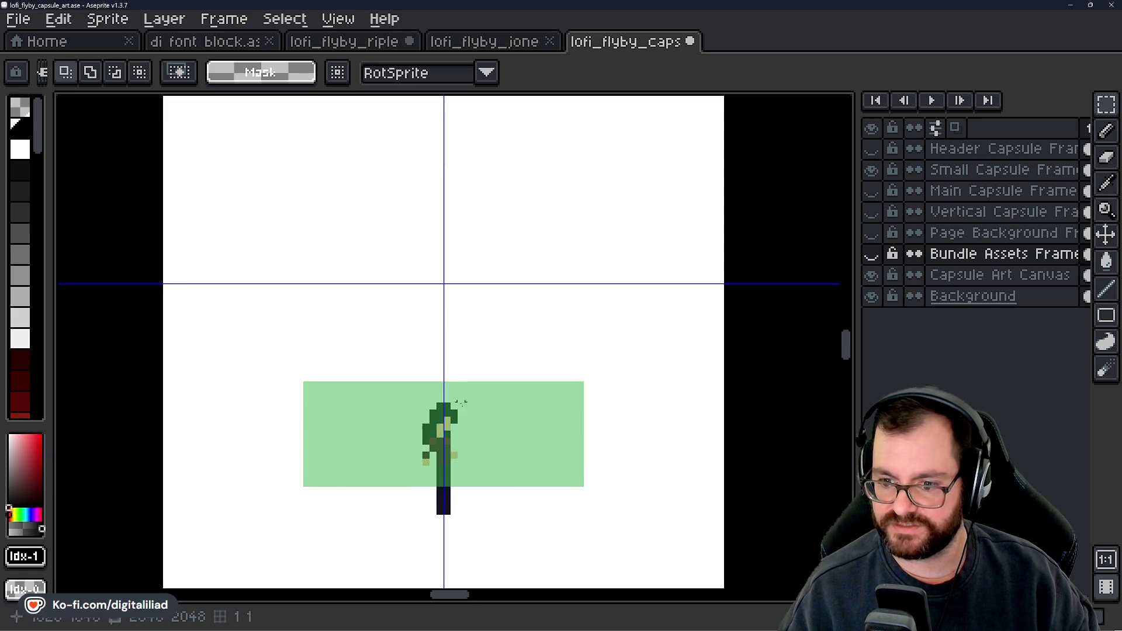
pyautogui.click(872, 169)
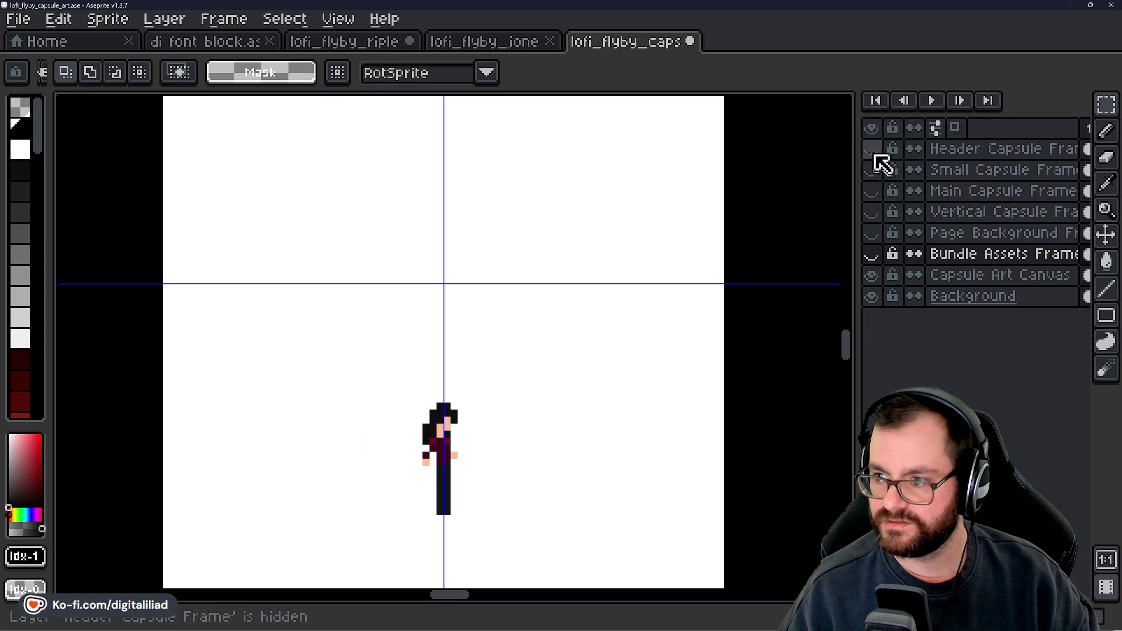
pyautogui.click(872, 149)
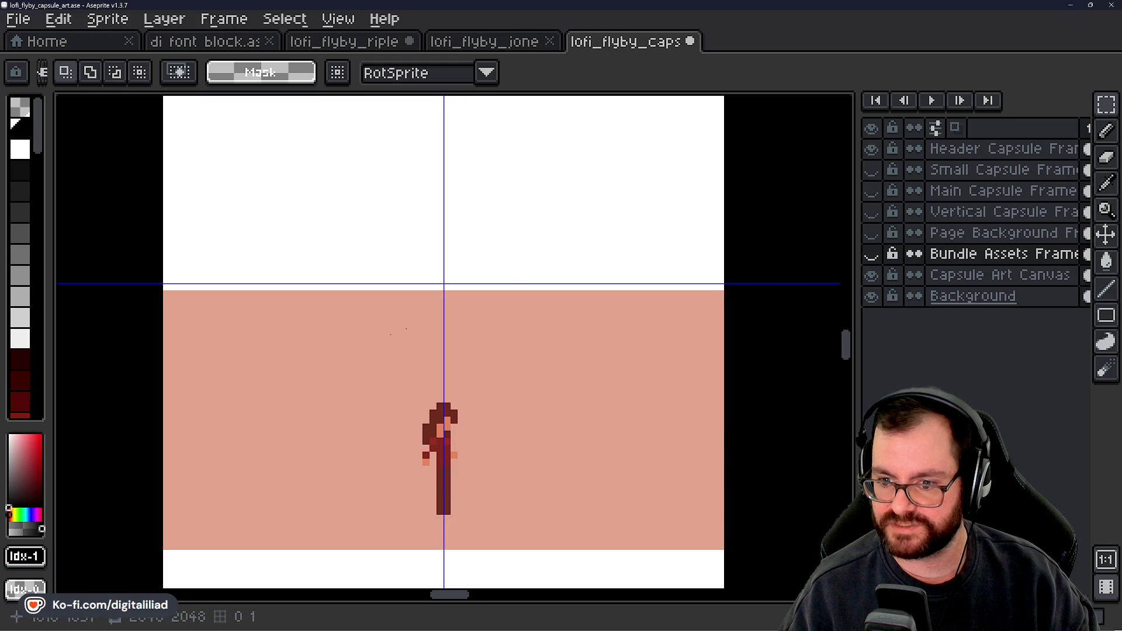
pyautogui.scroll(-1, 496, 257)
pyautogui.moveTo(442, 219)
pyautogui.mouseDown()
pyautogui.moveTo(473, 334)
pyautogui.moveTo(498, 351)
pyautogui.mouseUp()
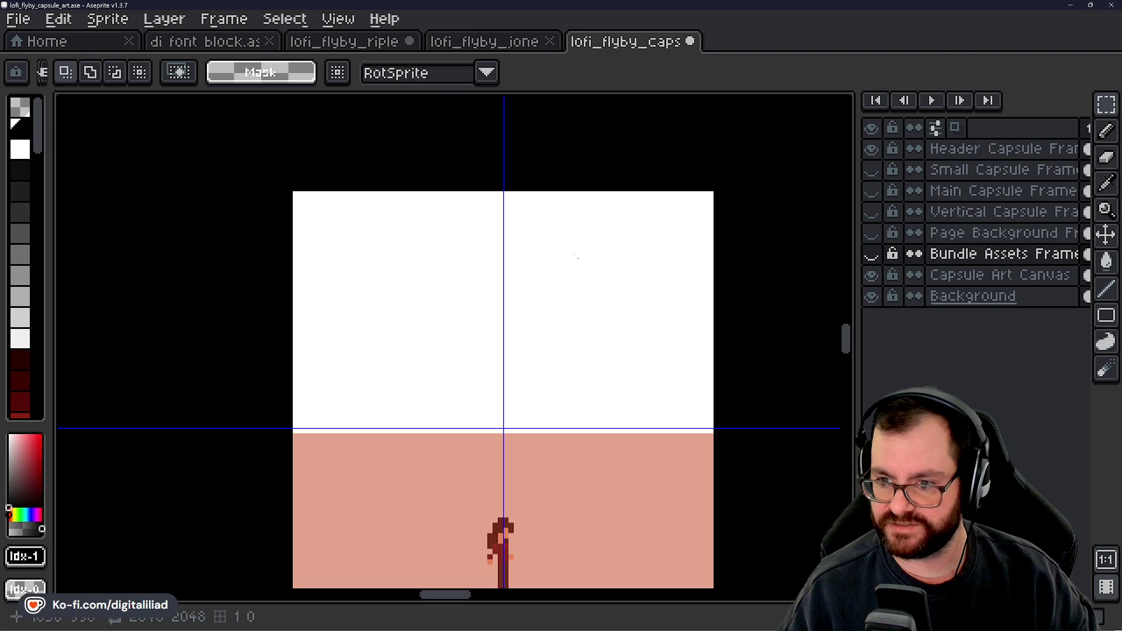
pyautogui.moveTo(578, 258); pyautogui.dragTo(461, 303)
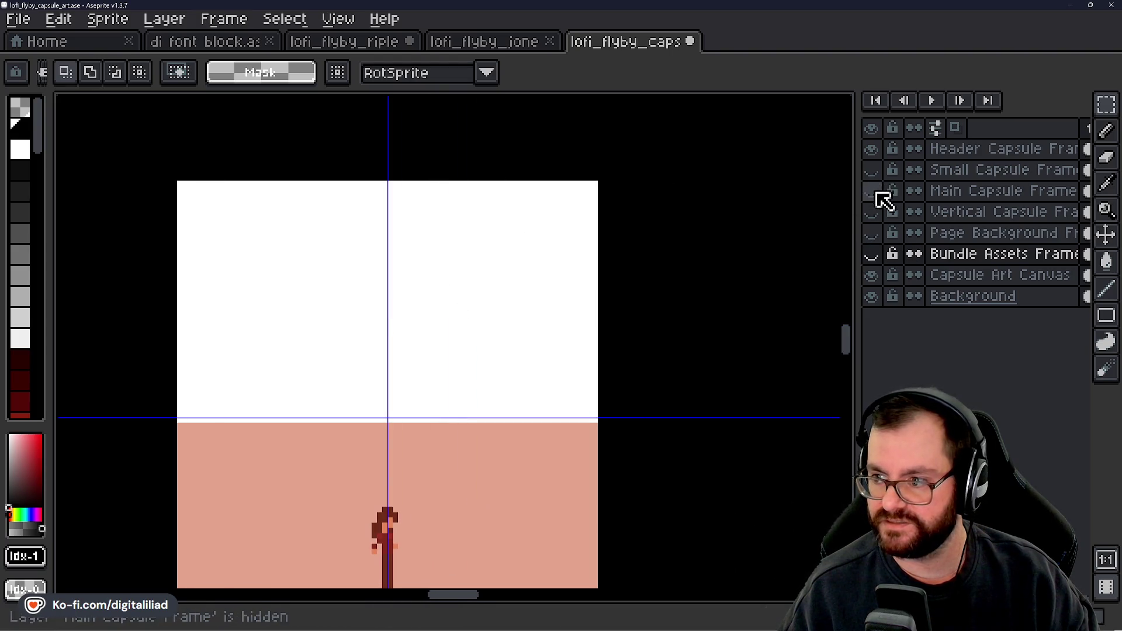
pyautogui.click(871, 149)
pyautogui.click(871, 233)
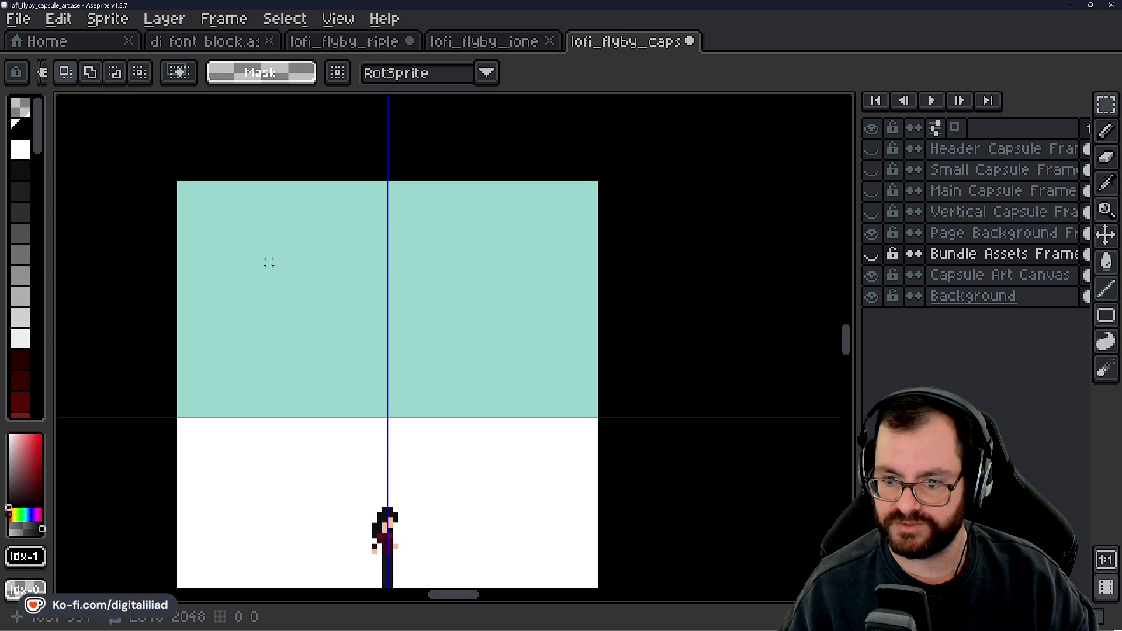
pyautogui.moveTo(420, 475); pyautogui.dragTo(468, 414)
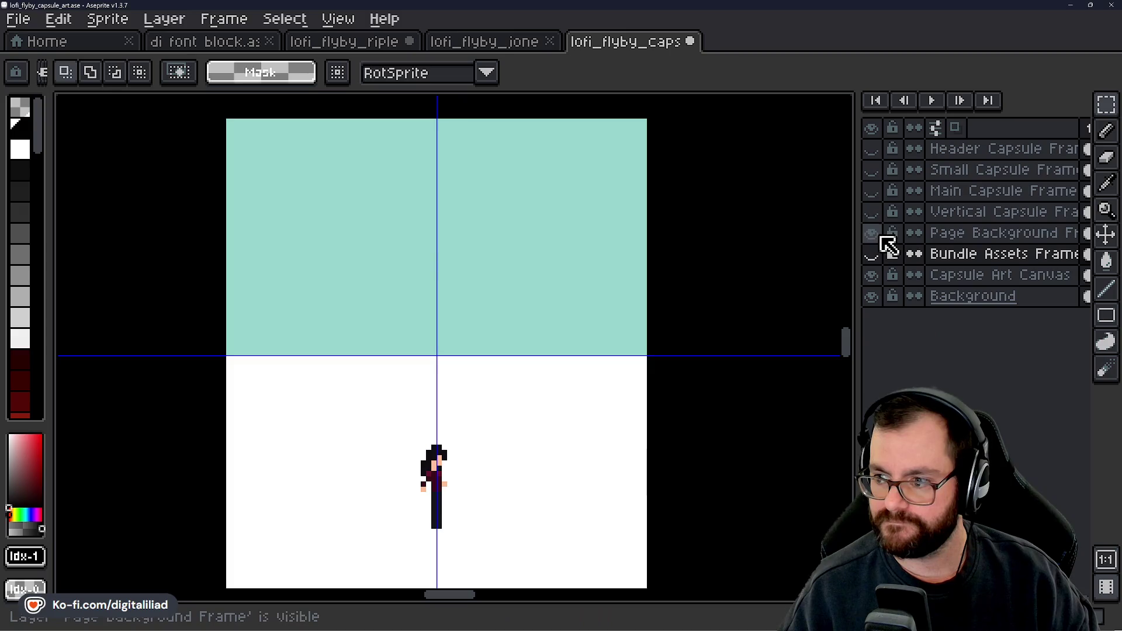
pyautogui.click(872, 233)
pyautogui.moveTo(877, 150); pyautogui.dragTo(872, 303)
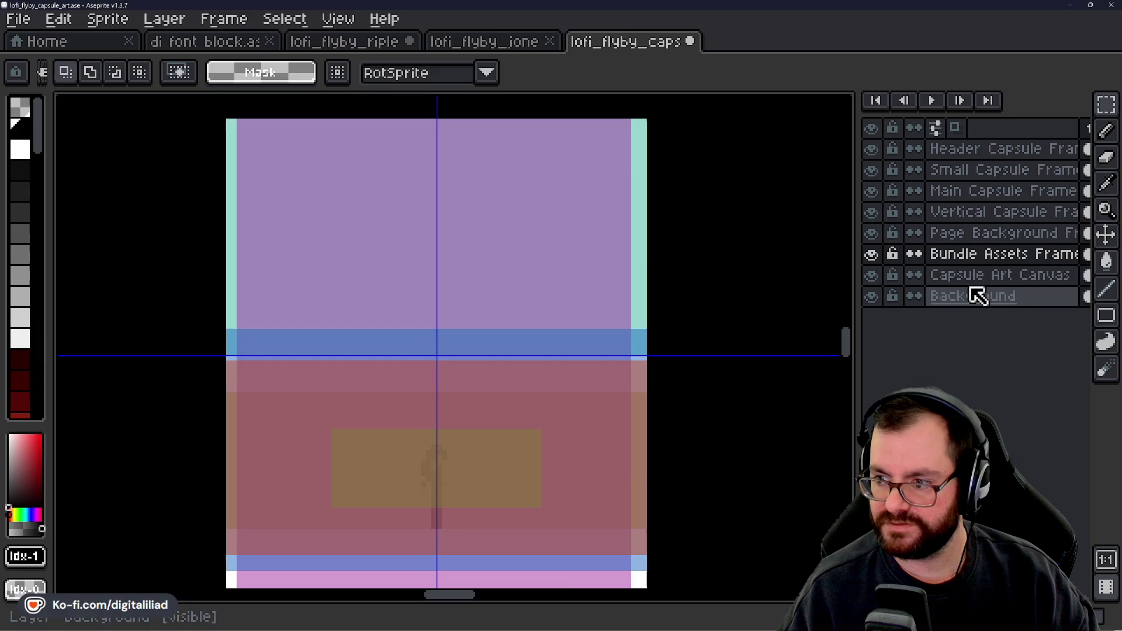
# Step: Activate the Capsule Art Canvas layer, marquee the whole sprite, then clear the selection
pyautogui.click(994, 275)
pyautogui.scroll(-2, 423, 440)
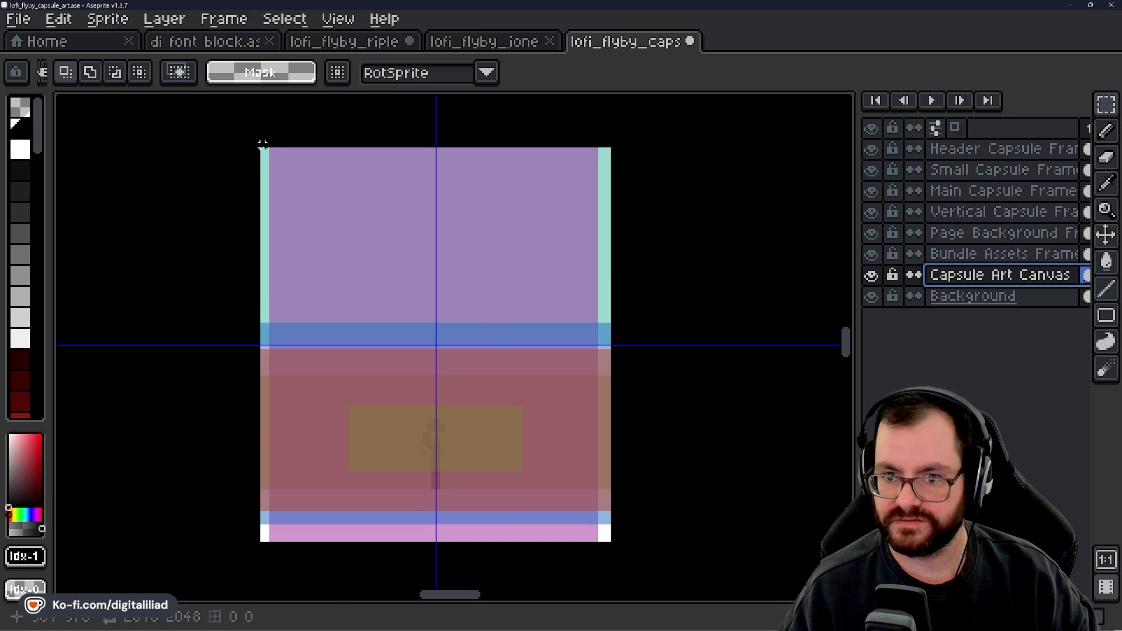
pyautogui.moveTo(263, 149)
pyautogui.mouseDown()
pyautogui.moveTo(518, 413)
pyautogui.moveTo(609, 540)
pyautogui.mouseUp()
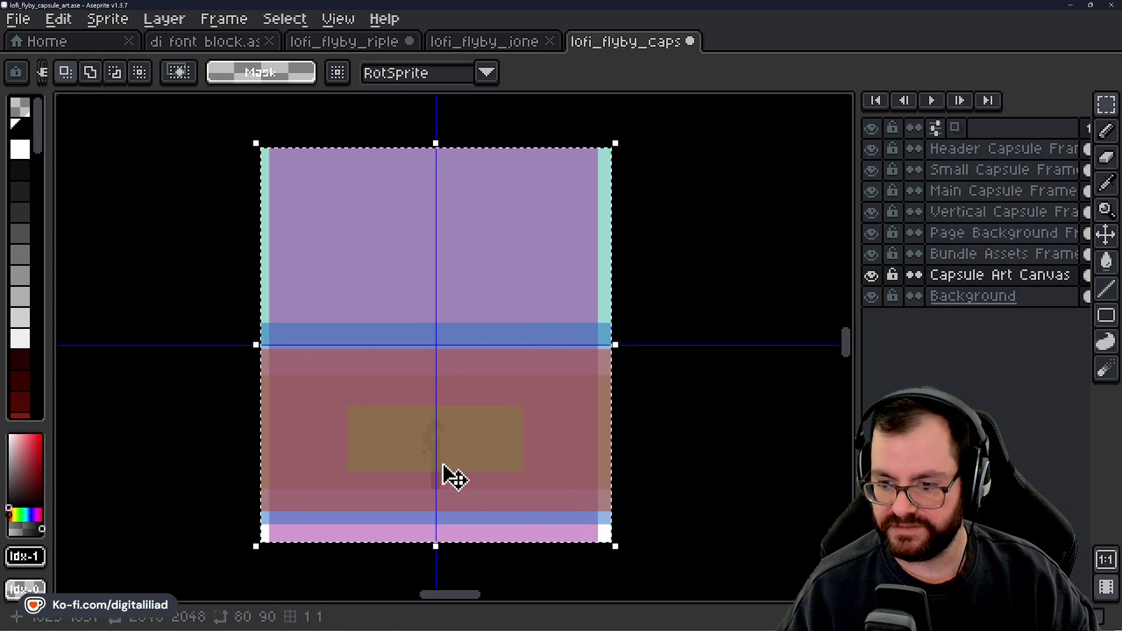
pyautogui.click(657, 194)
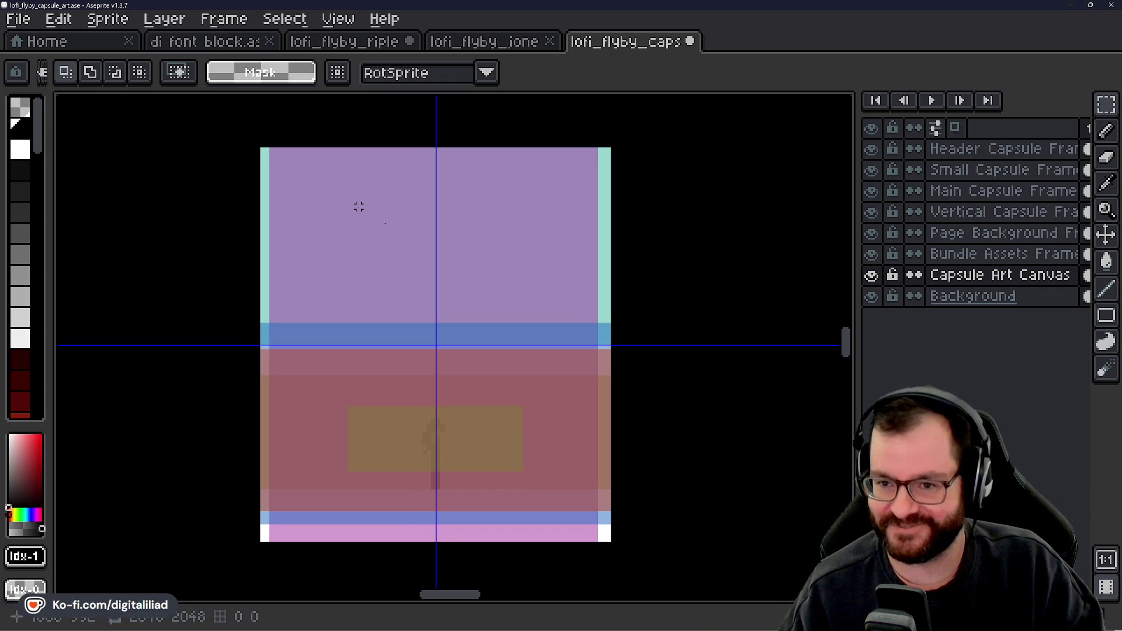
# Step: Save the capsule art file with Ctrl+S and minimize Aseprite and the notes window
pyautogui.hotkey('ctrl', 's')
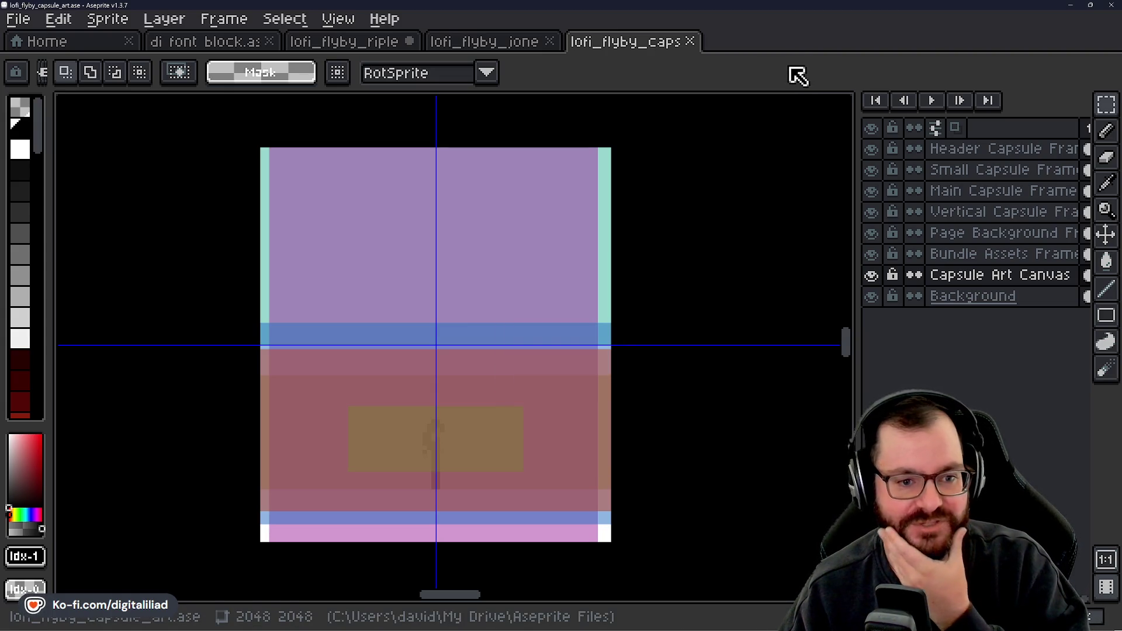
pyautogui.click(1066, 7)
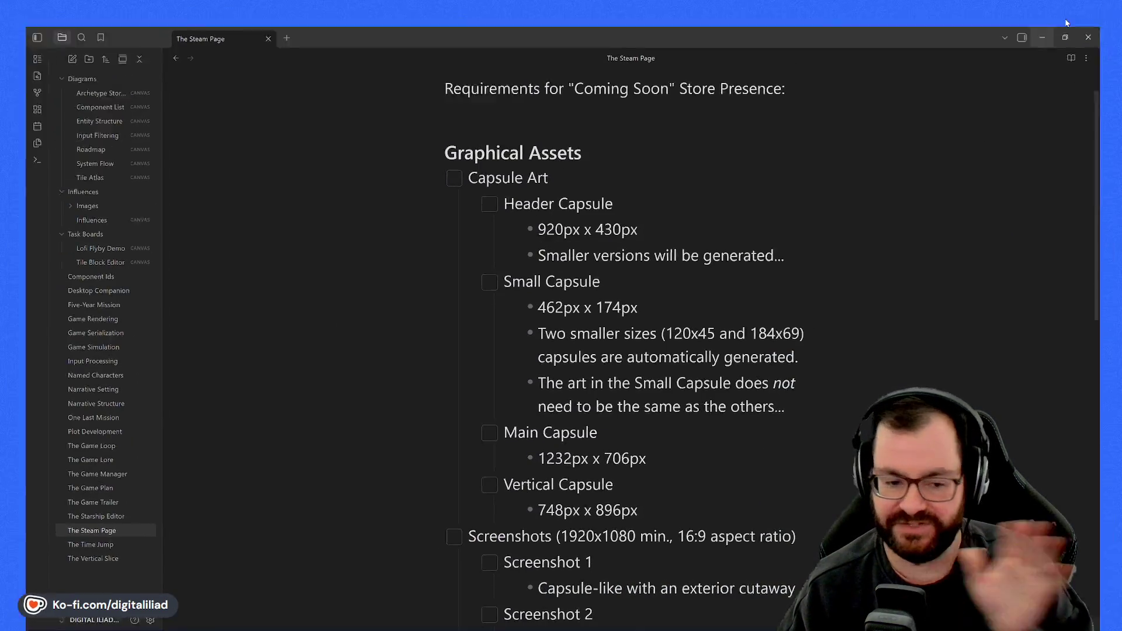
pyautogui.click(1042, 37)
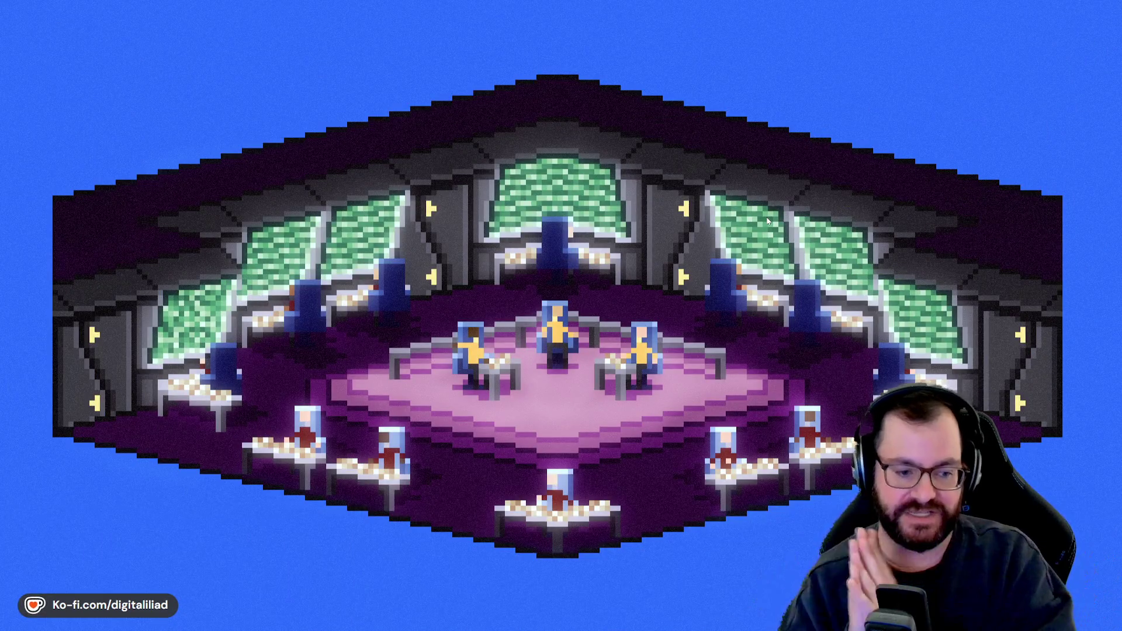